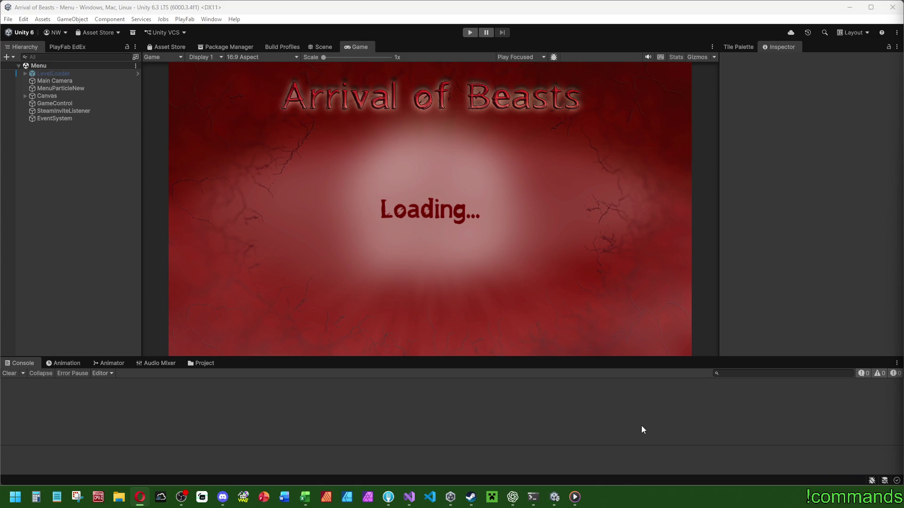
Switch from the Unity game's loading screen to the Discord chat
mouse_move(181, 498)
click(226, 505)
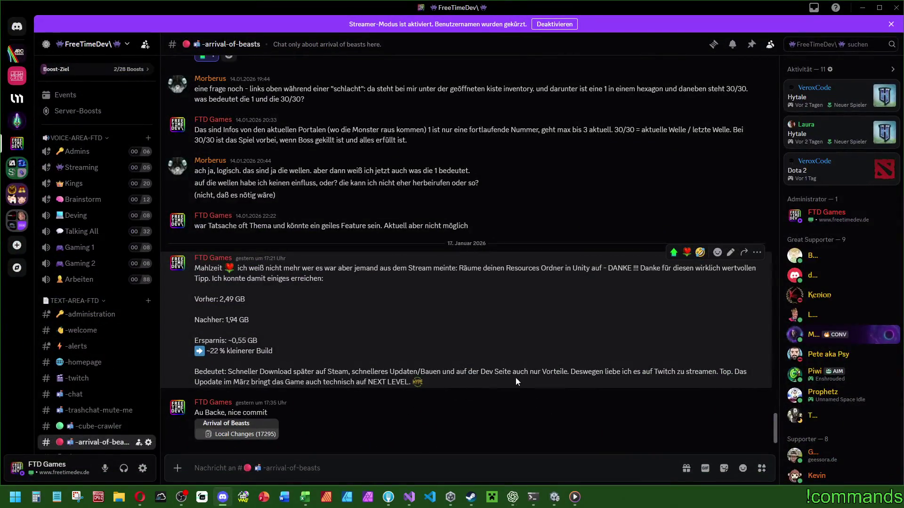
Scroll through the #arrival-of-beasts channel, then bring up the WorkingTables.xlsx bug list
scroll(456, 382, up, 4)
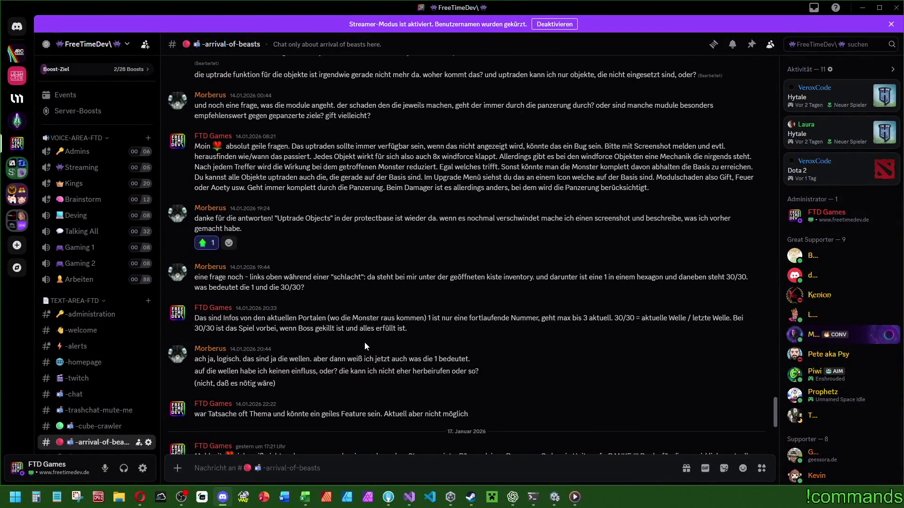
scroll(365, 347, down, 4)
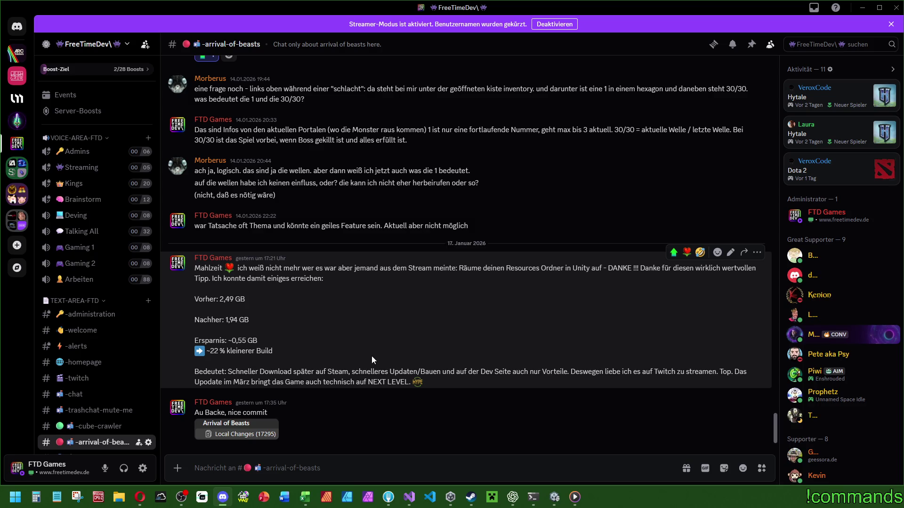
click(312, 498)
scroll(212, 230, up, 4)
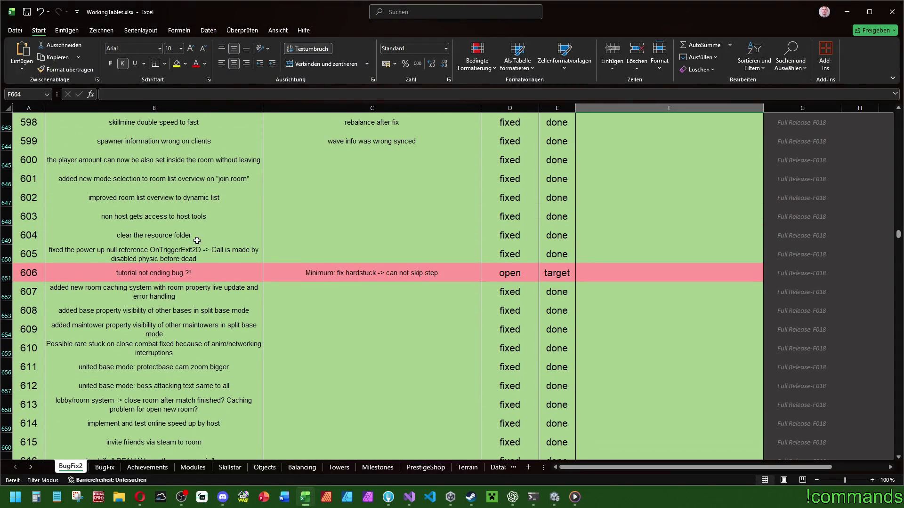
Select row 649 to review entry 604 'clear the resource folder', then return to Discord
click(136, 236)
drag(36, 233, 810, 236)
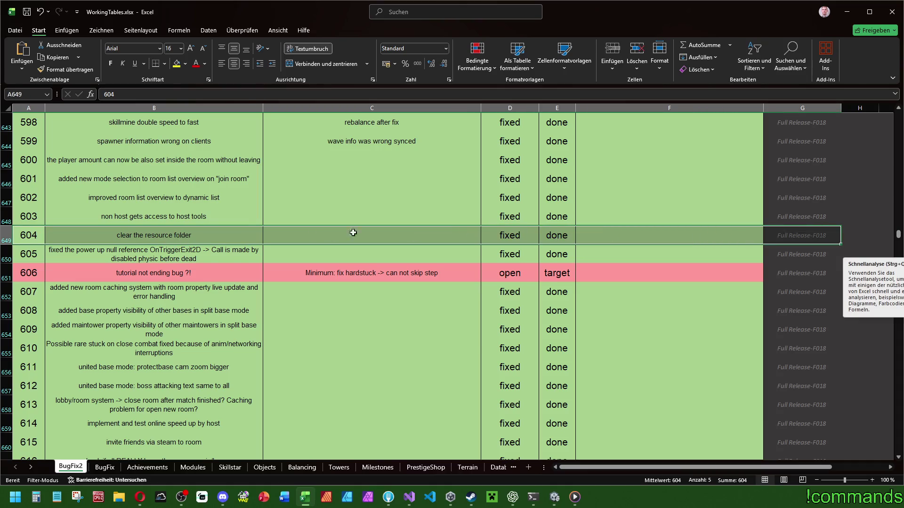
scroll(179, 282, up, 2)
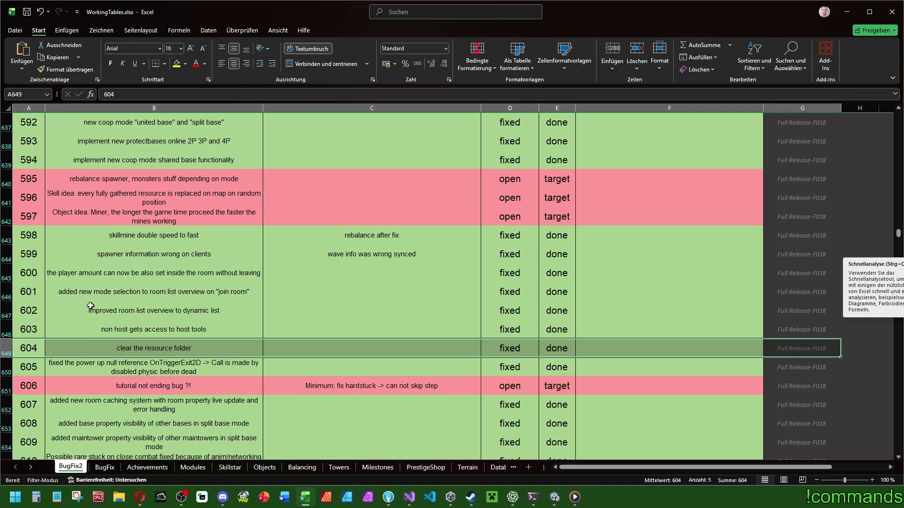
scroll(163, 353, down, 2)
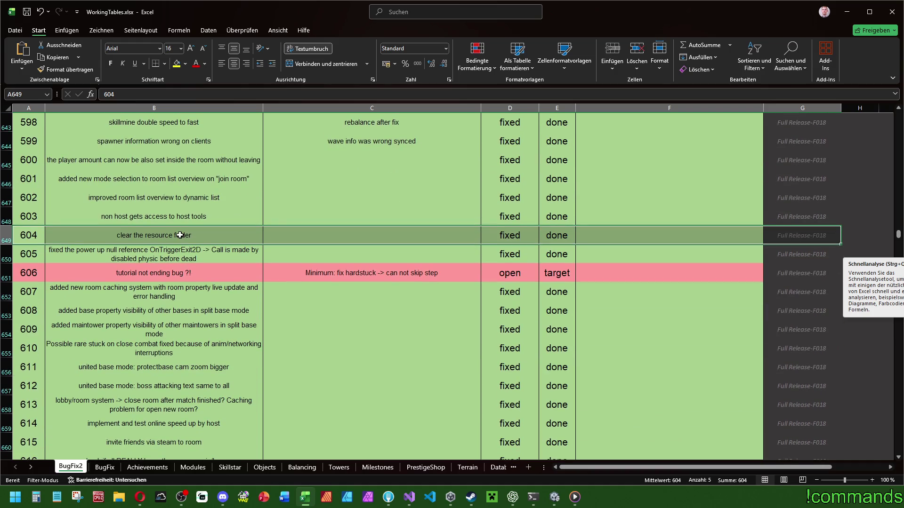
click(135, 238)
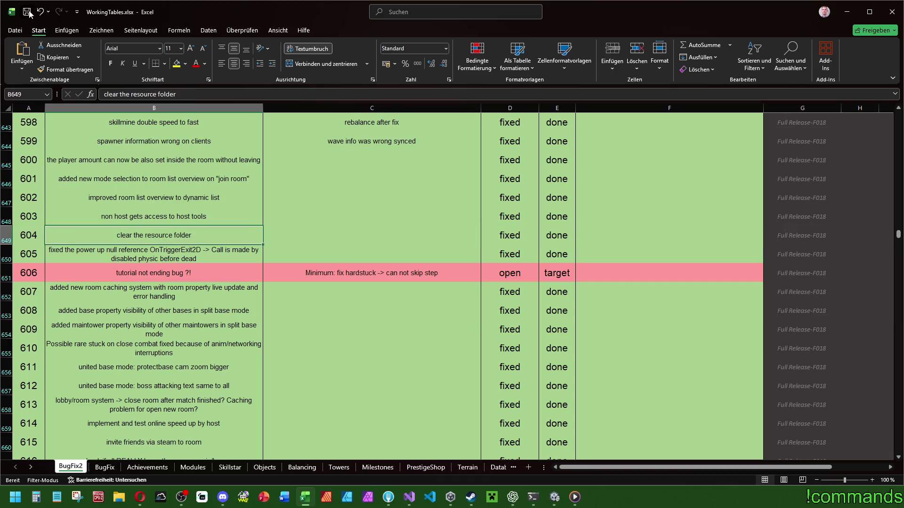
click(226, 496)
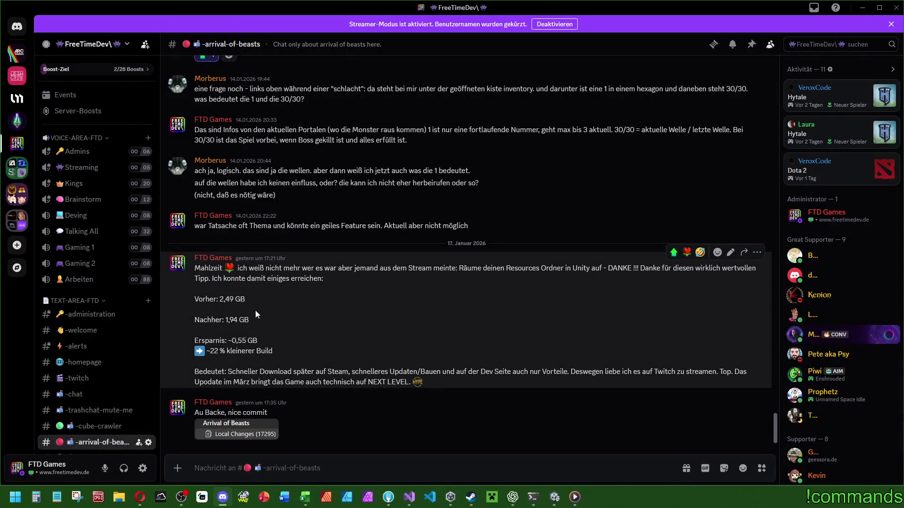
drag(228, 340, 262, 342)
click(240, 341)
drag(219, 300, 246, 299)
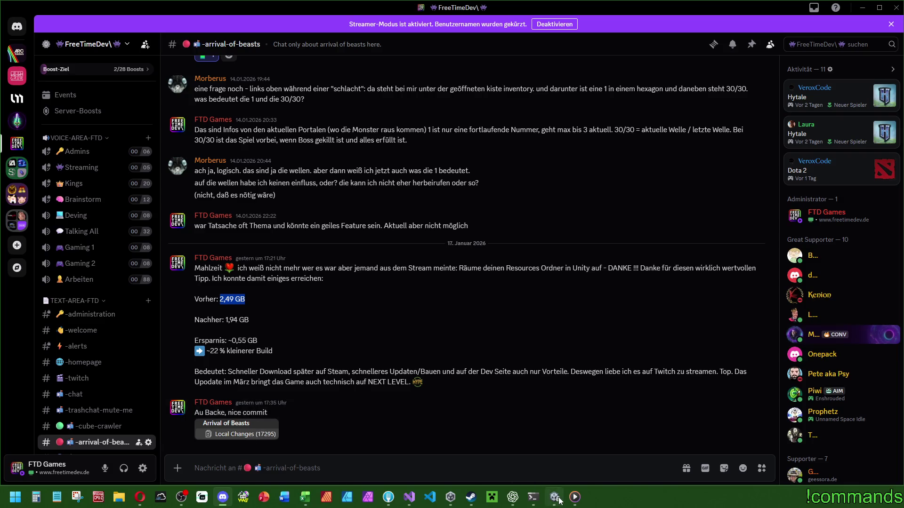
mouse_move(450, 497)
click(388, 497)
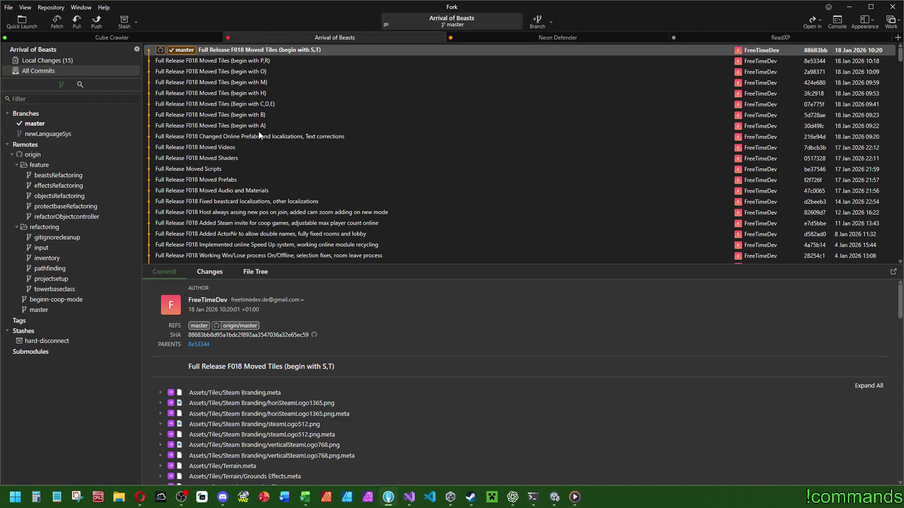
Open All Commits in Fork and inspect the Moved Audio and Materials commit
click(76, 61)
click(42, 70)
click(221, 190)
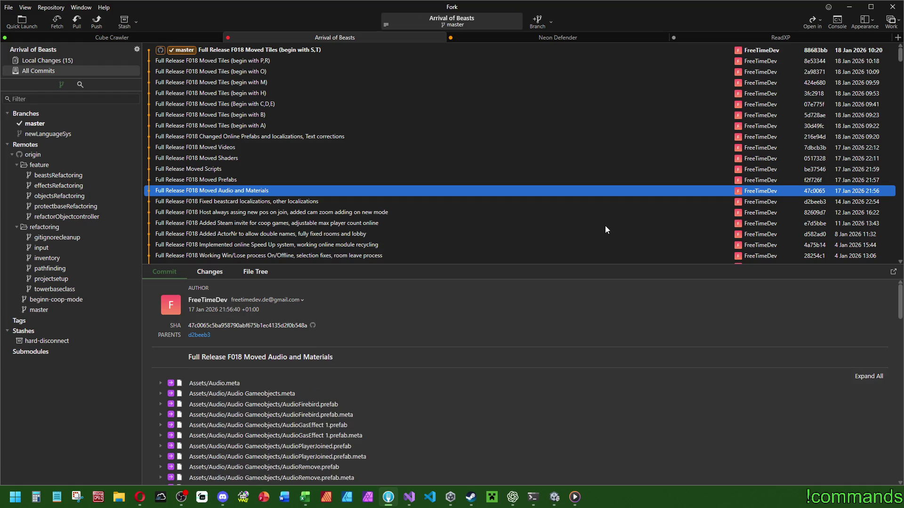
key(Up)
key(Up)
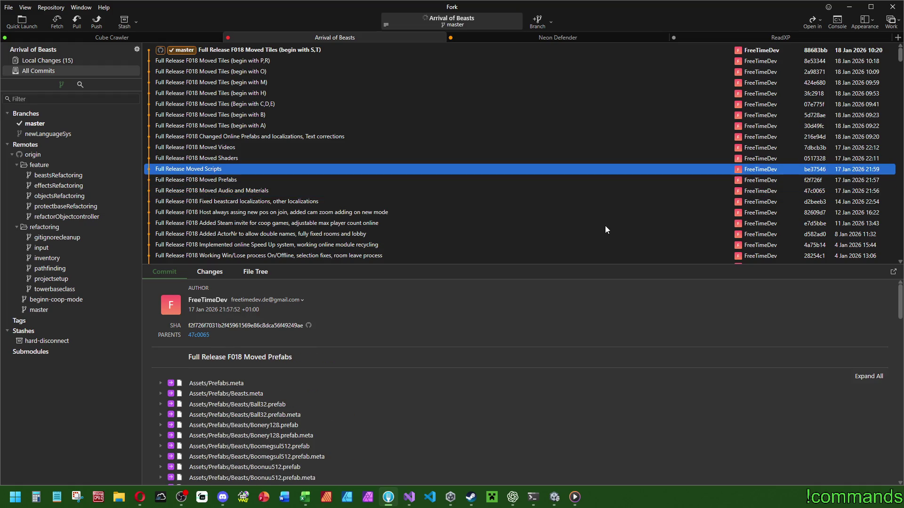
key(Up)
key(Up)
key(Up)
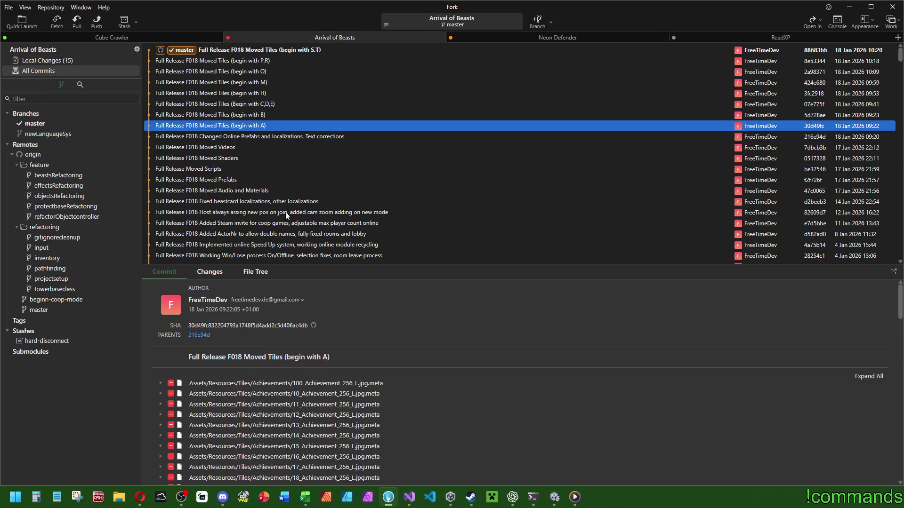
Step up through the Moved Tiles commits to the newest, then view Local Changes
click(276, 114)
click(266, 104)
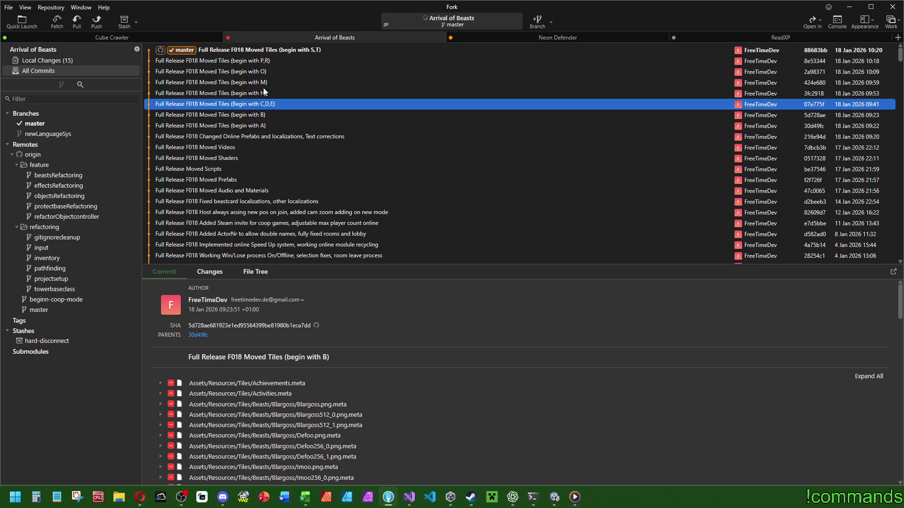
click(261, 95)
click(265, 82)
click(266, 72)
click(281, 50)
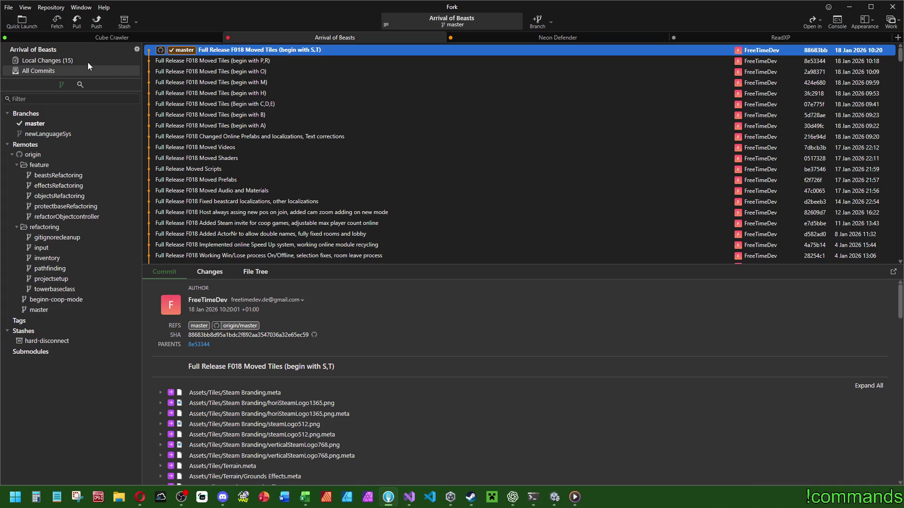
click(52, 60)
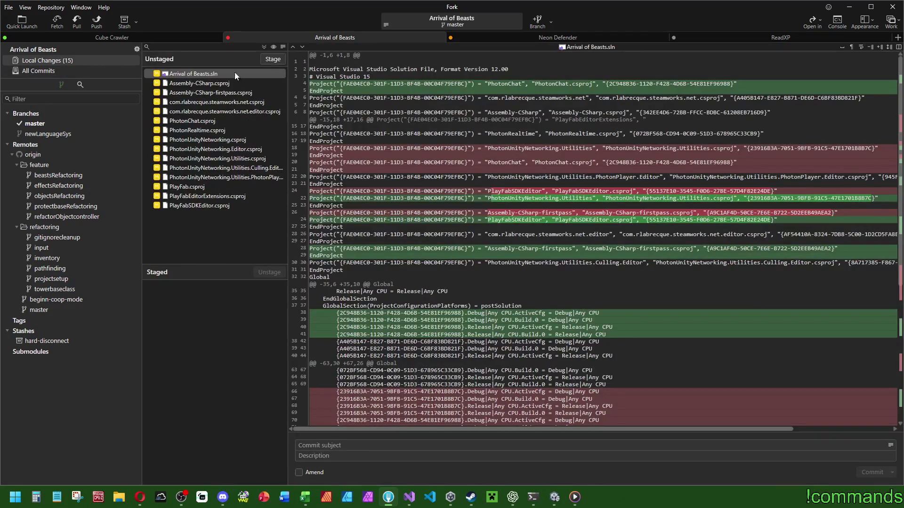
Stage the 15 changed files, from Arrival of Beasts.sln through the Photon and Steamworks csproj files
double_click(202, 74)
click(203, 196)
double_click(201, 74)
double_click(201, 74)
double_click(202, 74)
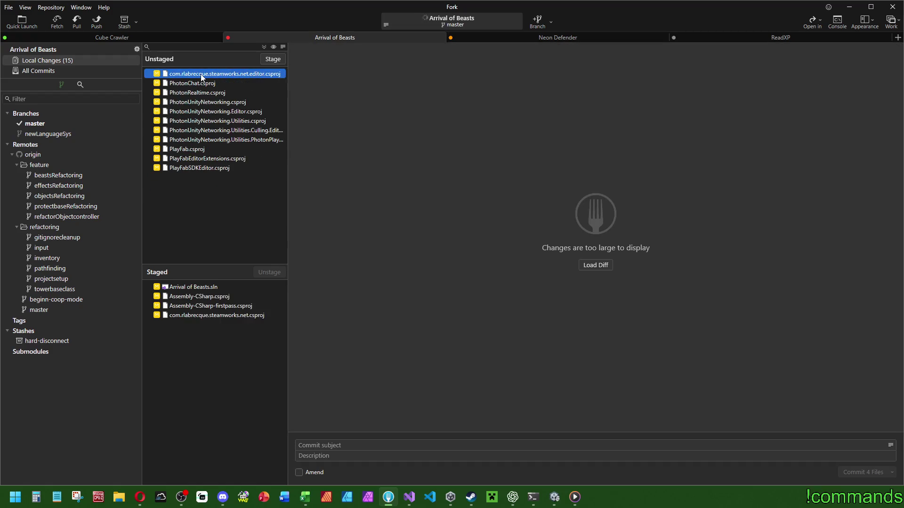
double_click(201, 74)
double_click(201, 74)
double_click(201, 75)
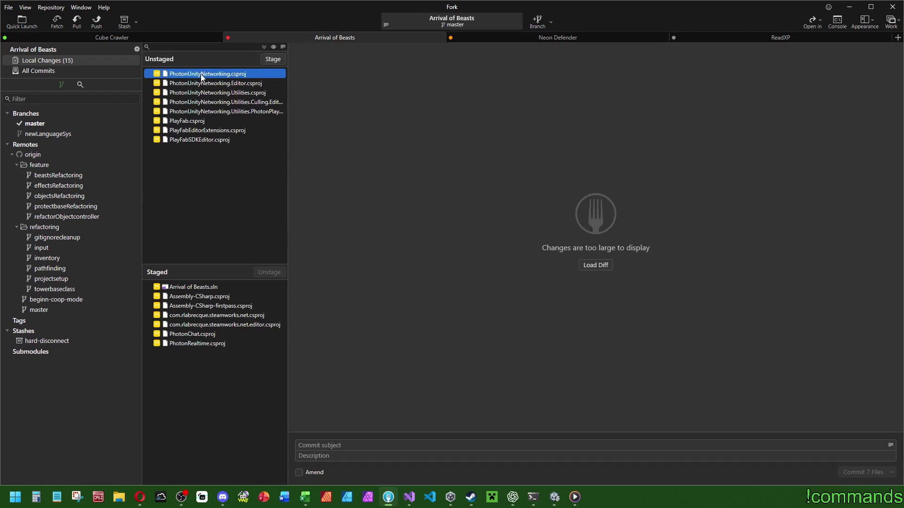
double_click(201, 75)
click(209, 130)
shift+click(237, 74)
click(273, 59)
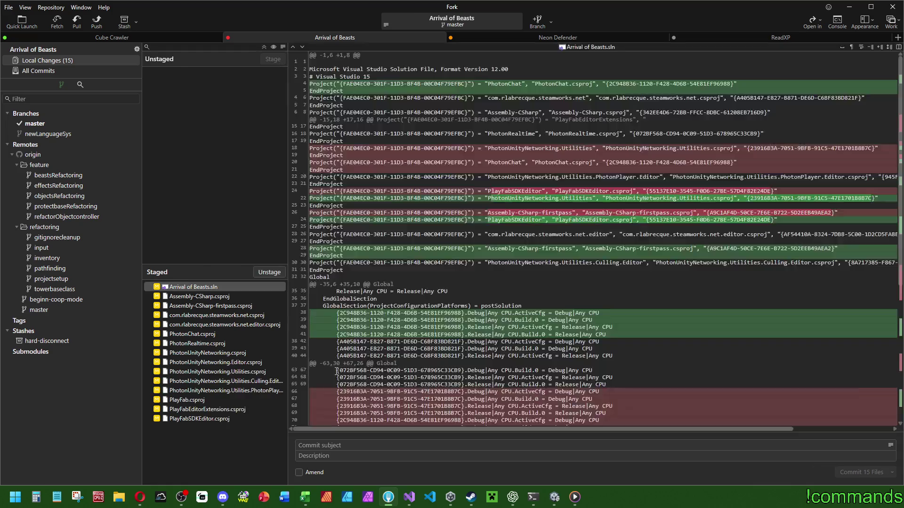
Write the commit subject 'Full Release F018 Final Clean Commit after CleanUp Resource Folder'
click(311, 445)
text(Full Release)
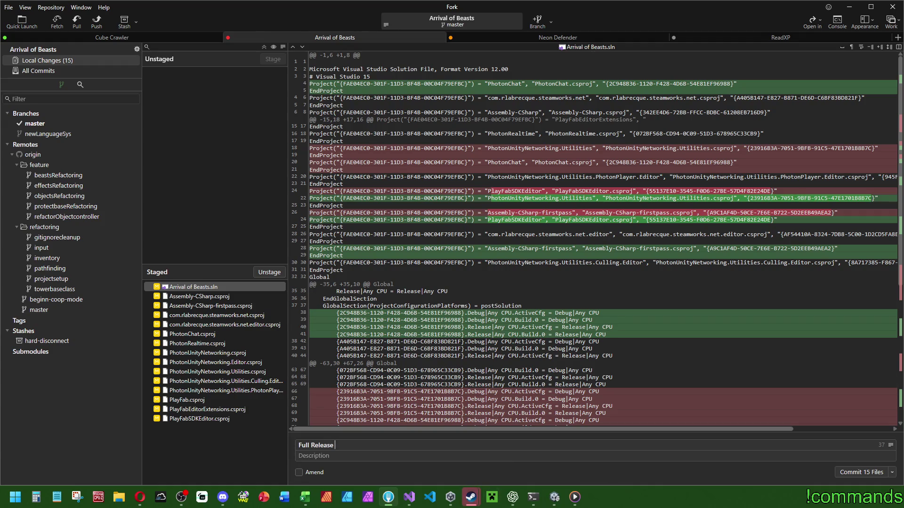
mouse_move(471, 497)
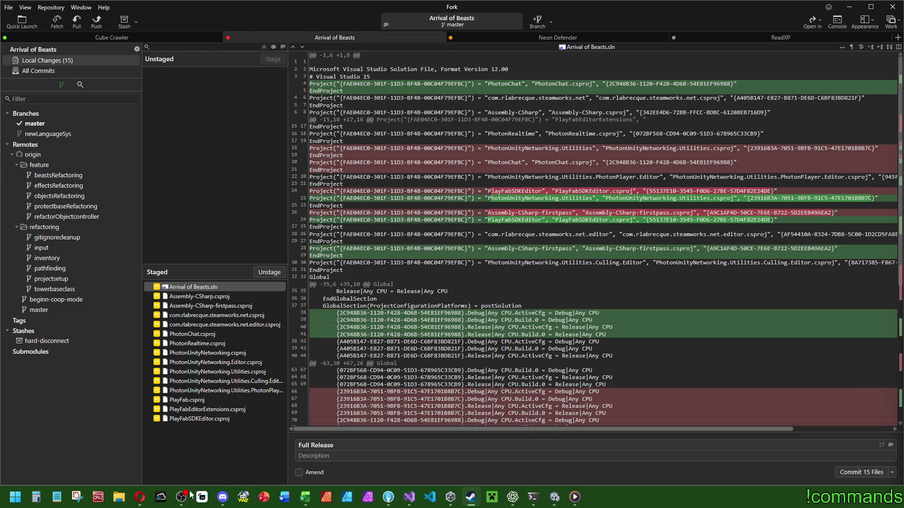
mouse_move(146, 500)
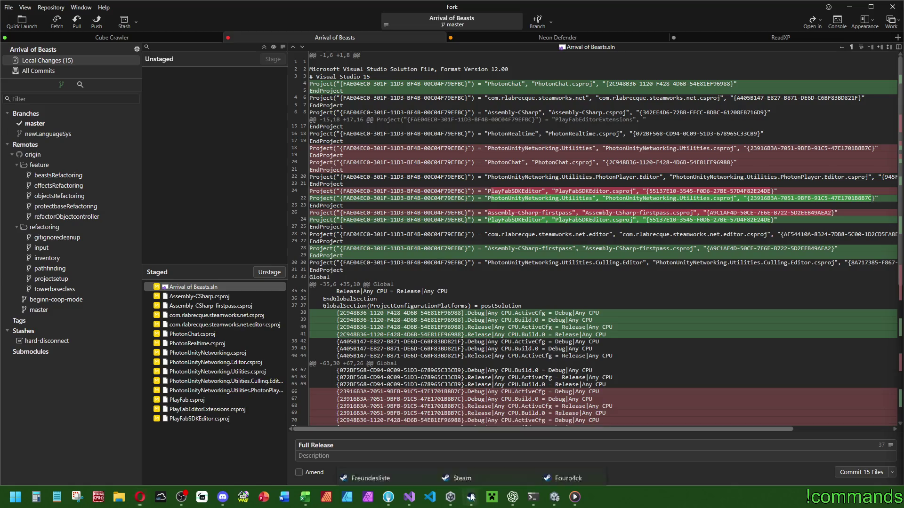
click(601, 442)
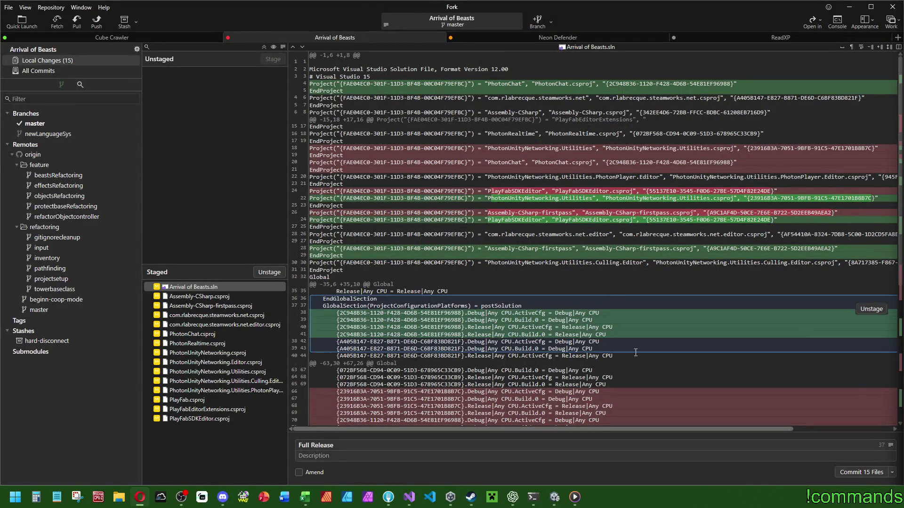
click(364, 439)
text(F018)
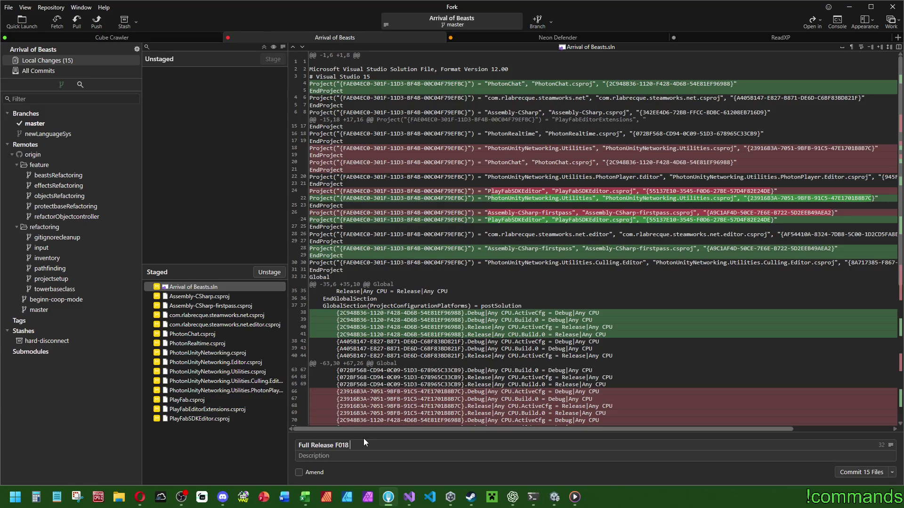
text(Final Clea)
key(ctrl)
text(nup)
key(BackSpace)
key(BackSpace)
key(BackSpace)
text(n Commit after )
text(Cleanup)
key(BackSpace)
key(BackSpace)
text(Up Resource Folder)
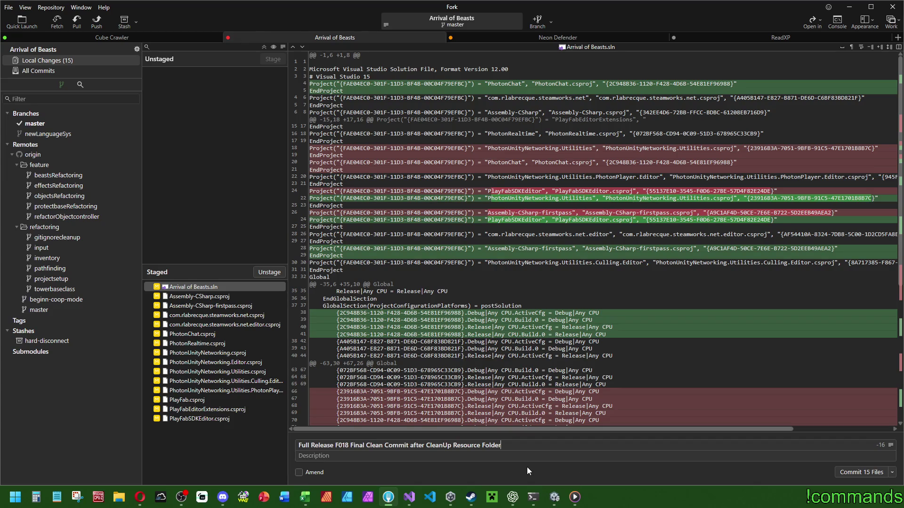
click(892, 472)
Commit and push the 15 files to origin, check the history, then return to Unity
click(897, 453)
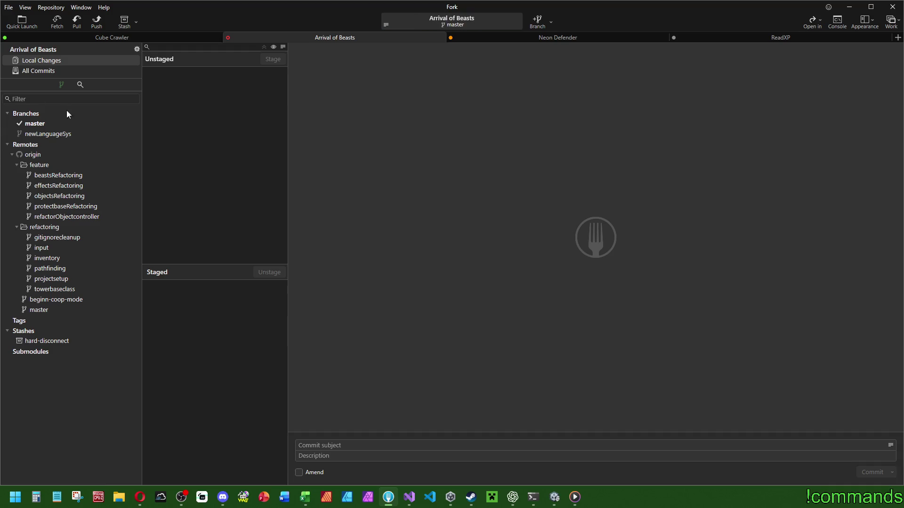
click(44, 72)
click(359, 52)
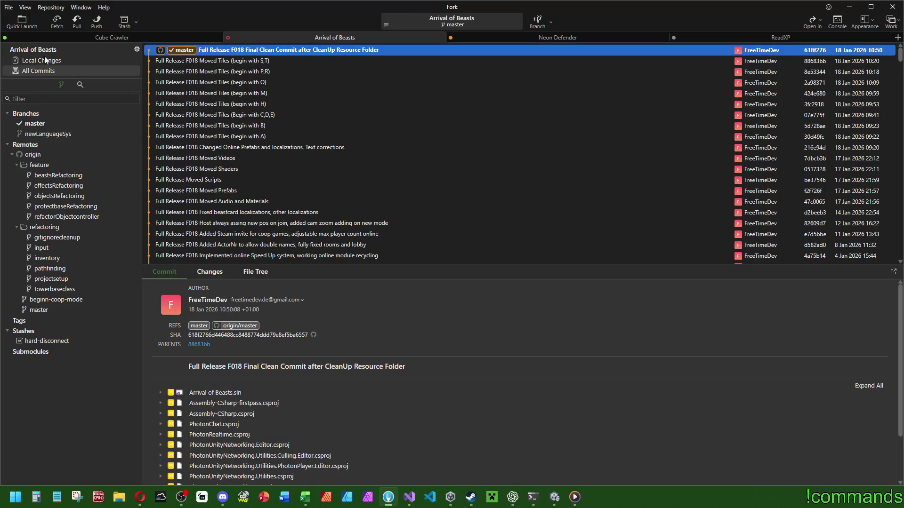
click(854, 10)
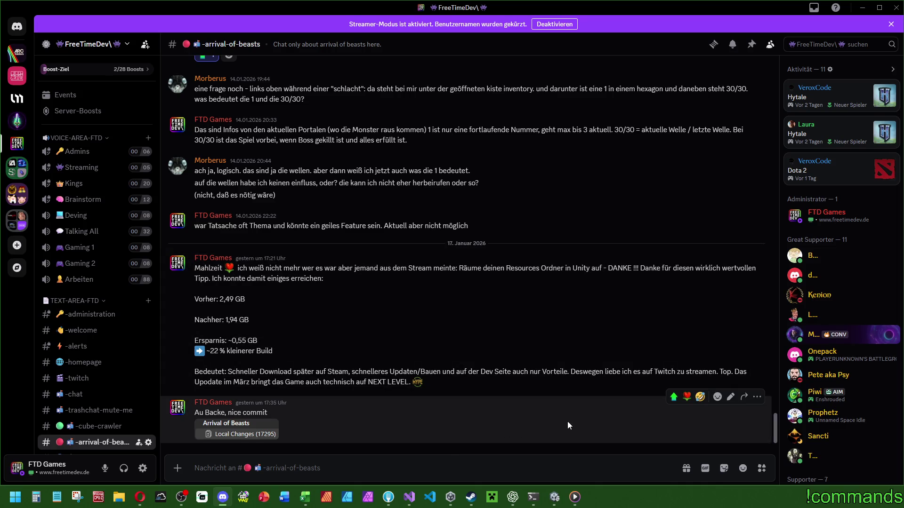
click(556, 503)
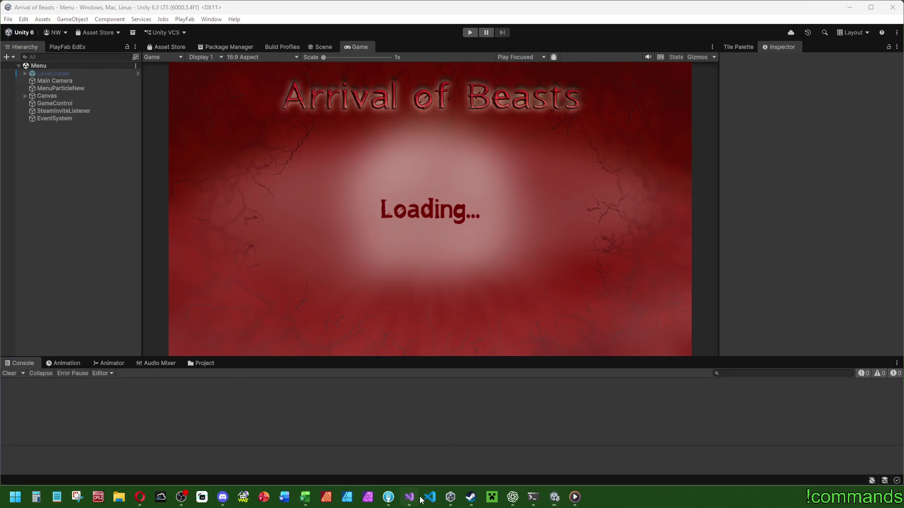
Glance at the accountingmenu script, then open Assets > Photon in Unity's Project tab
click(421, 498)
click(414, 299)
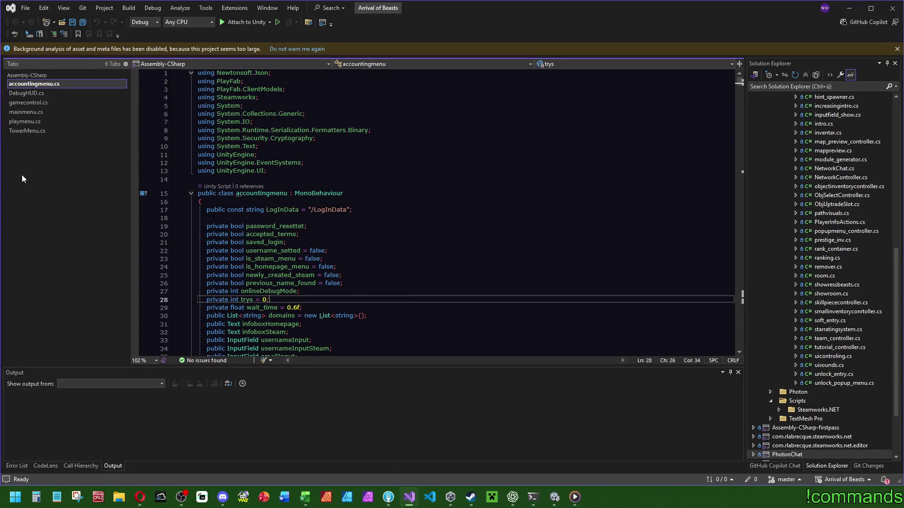
click(555, 497)
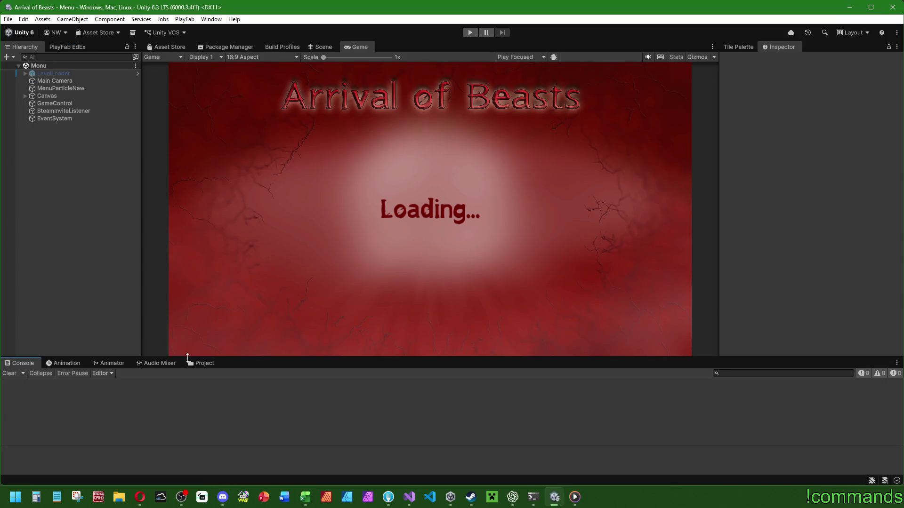
click(197, 363)
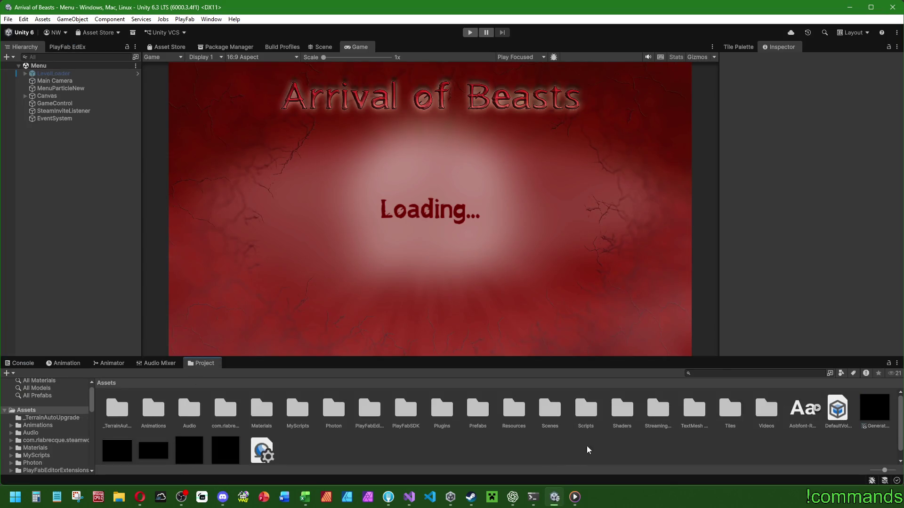
scroll(42, 436, down, 3)
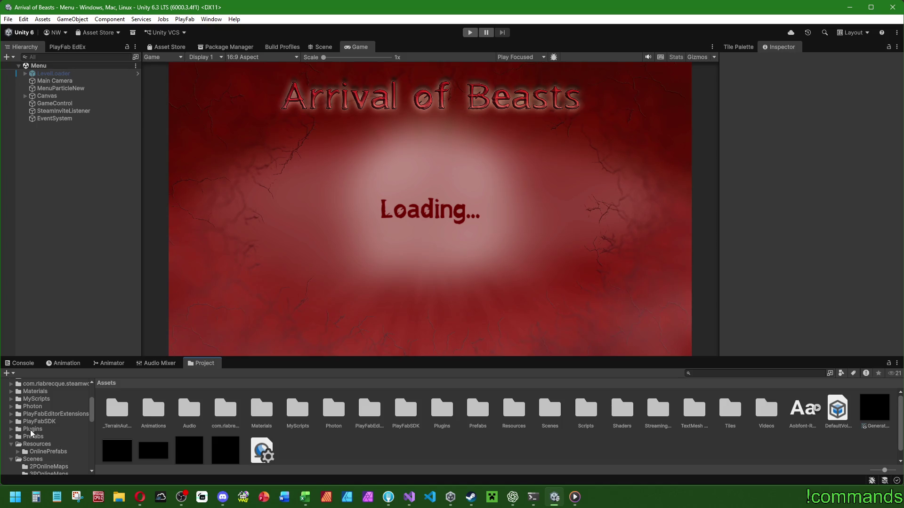
click(32, 407)
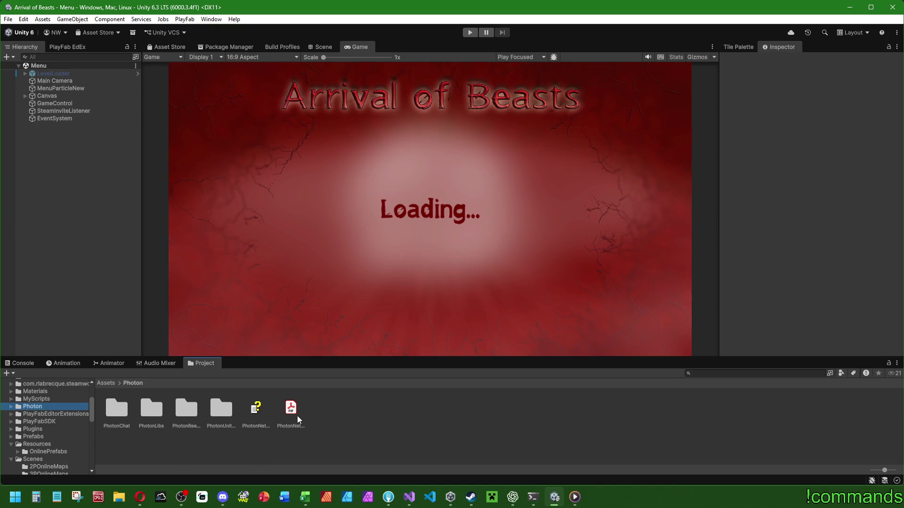
Browse the PhotonChat, PhotonLibs and PhotonUnityNetworking folders, then open PhotonRealtime's Code folder
click(118, 410)
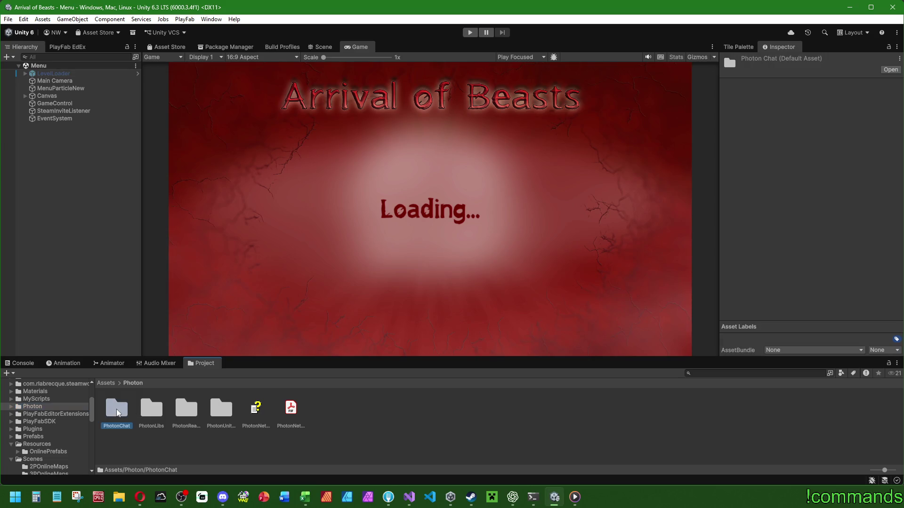
click(221, 409)
click(185, 408)
click(150, 409)
click(190, 411)
double_click(220, 409)
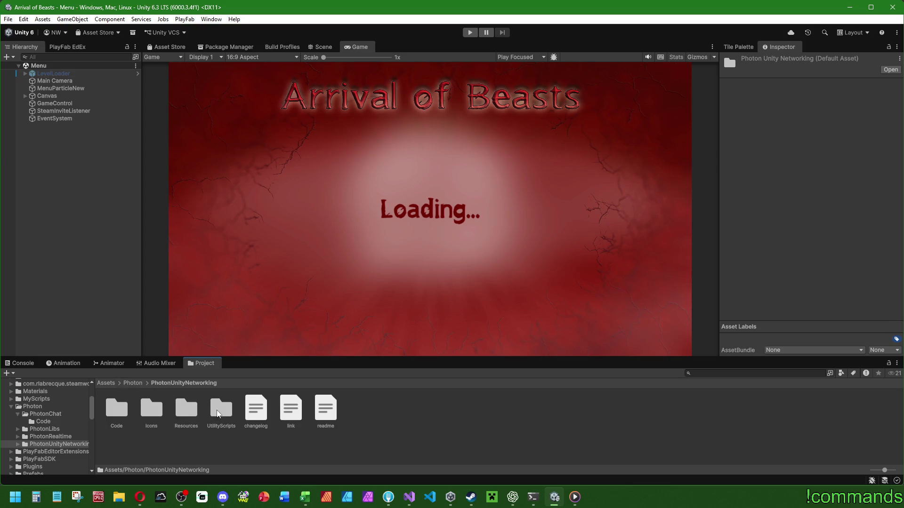
click(133, 383)
double_click(186, 408)
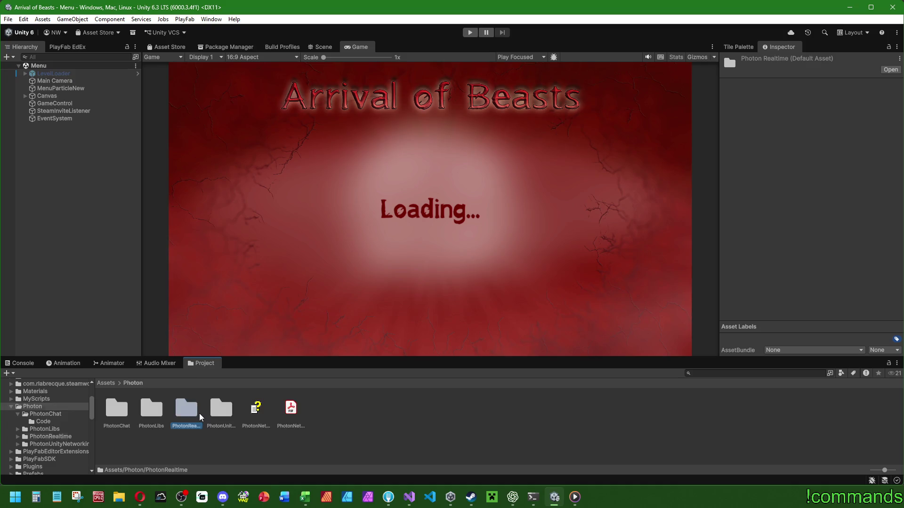
double_click(113, 408)
Inspect the PhotonRealtime assembly definition and its Unity/Editor subfolders
click(500, 409)
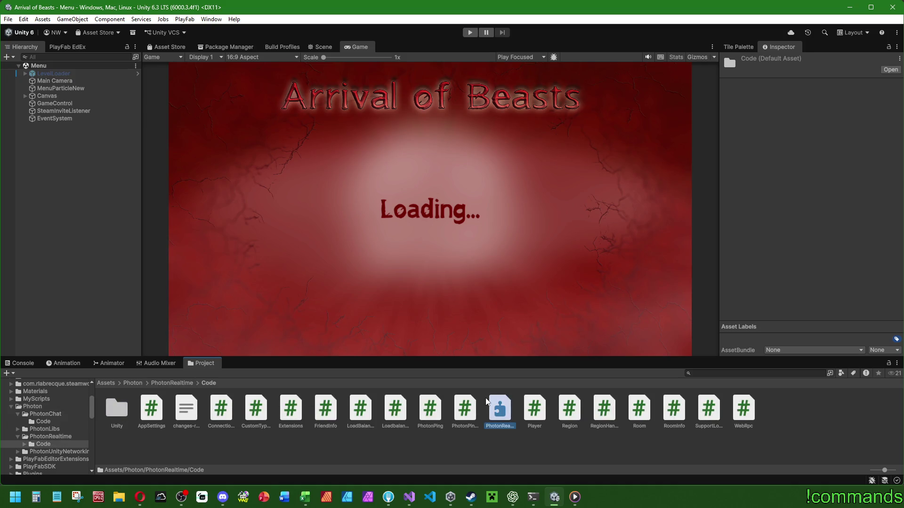
scroll(857, 218, down, 10)
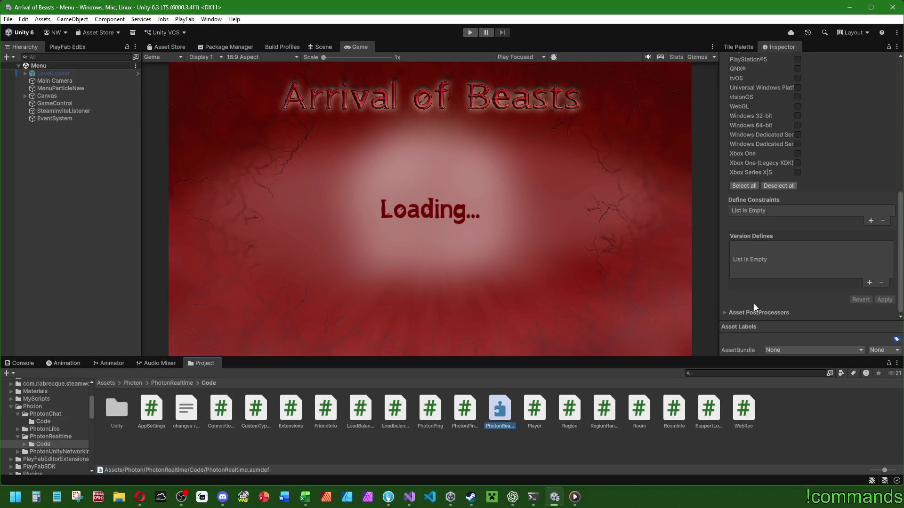
double_click(115, 410)
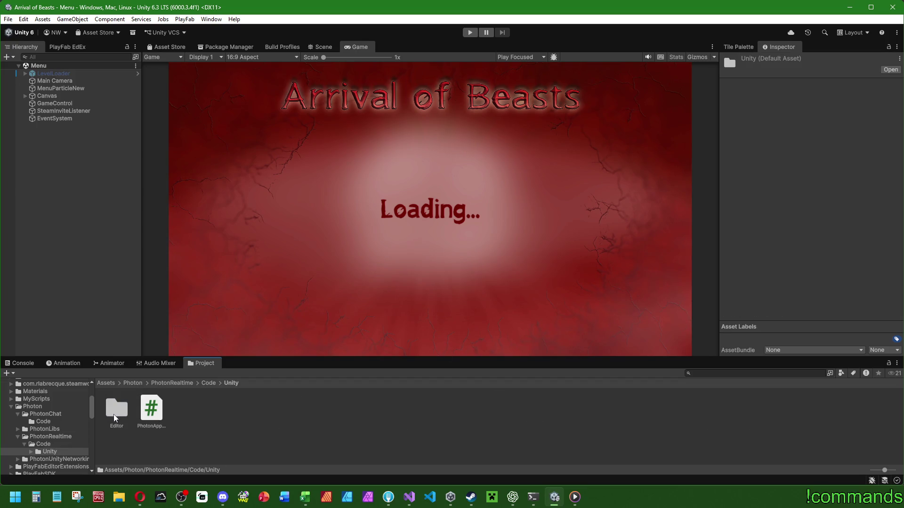
click(141, 408)
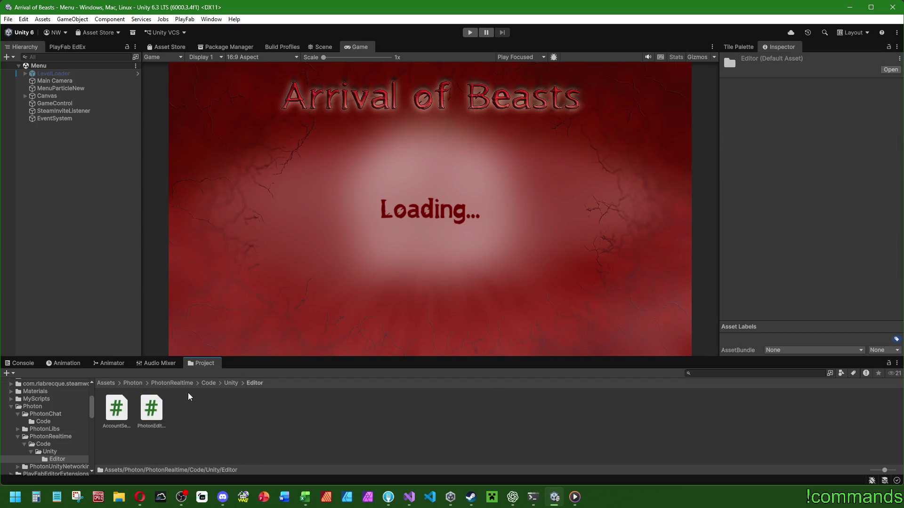
click(179, 382)
double_click(118, 409)
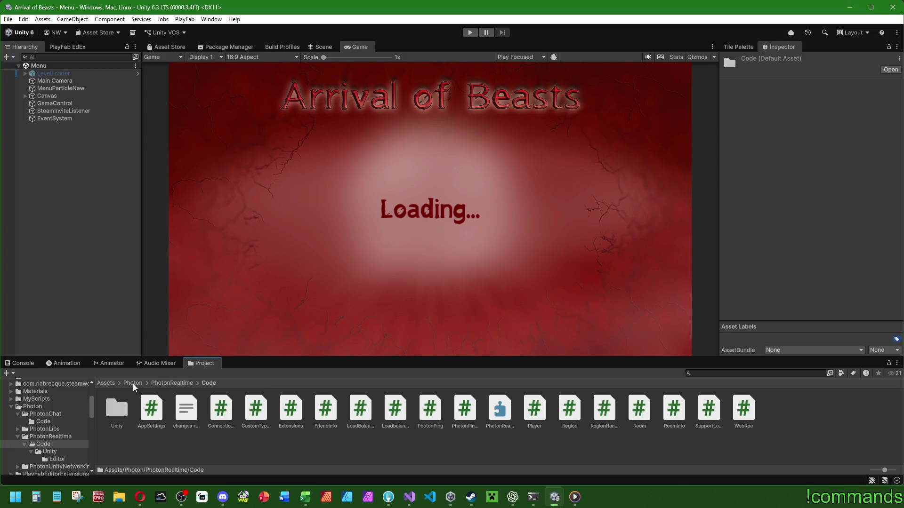
click(134, 384)
Inspect the PhotonUnityNetworking.Utilities assembly definition in UtilityScripts and its PhotonRealtime reference
double_click(221, 408)
double_click(221, 407)
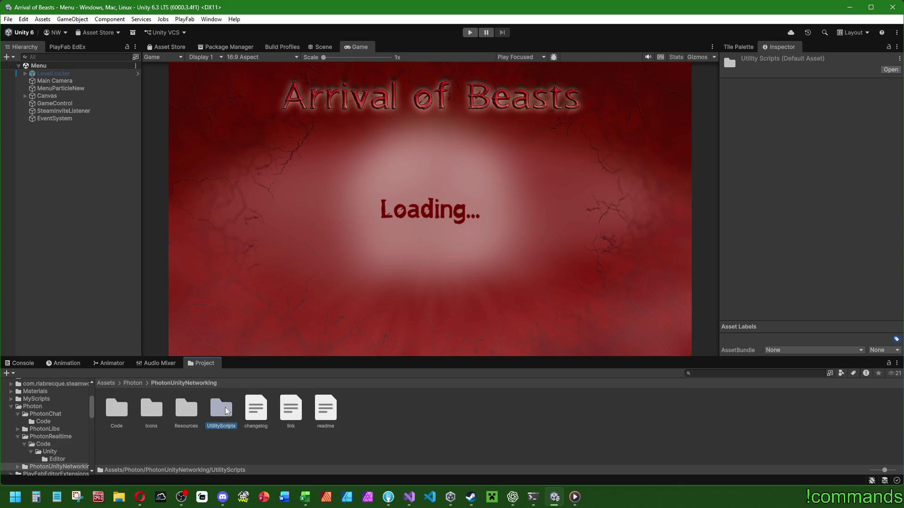
click(395, 408)
scroll(788, 246, down, 5)
scroll(788, 246, down, 4)
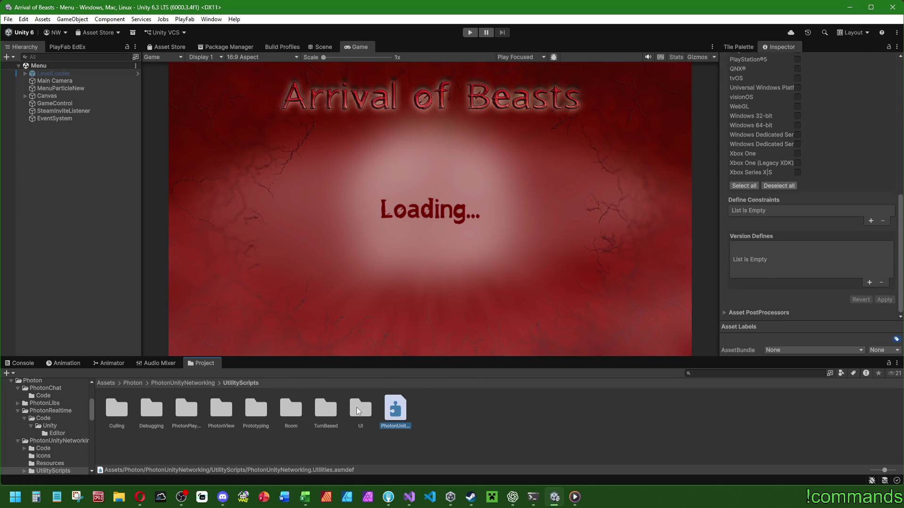
double_click(223, 406)
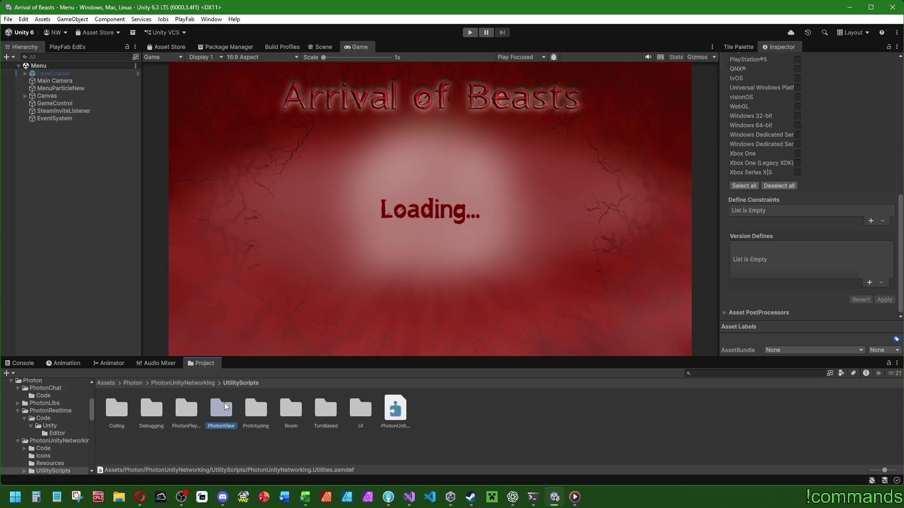
click(253, 383)
click(393, 408)
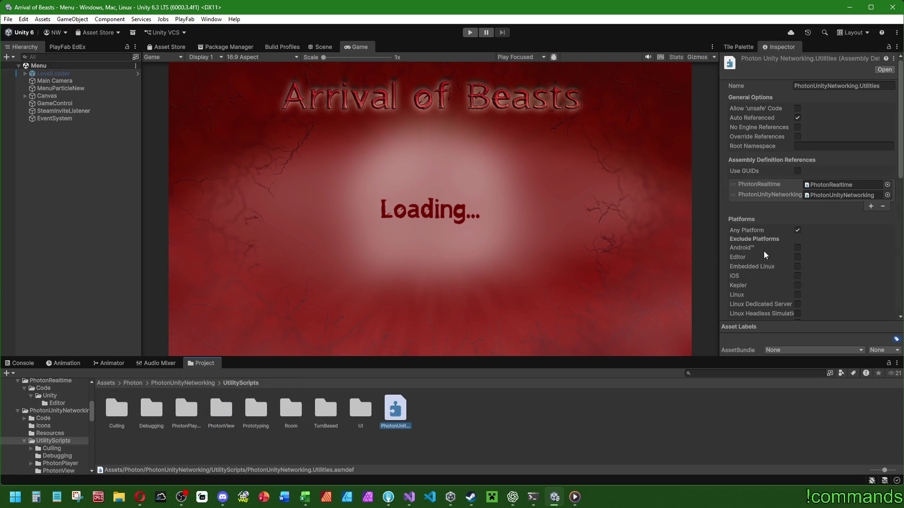
click(832, 184)
click(500, 408)
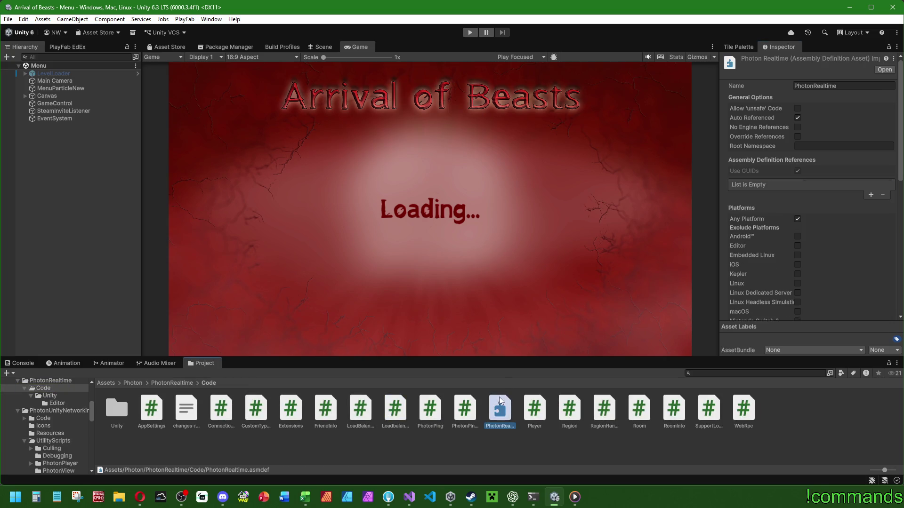
scroll(781, 235, down, 5)
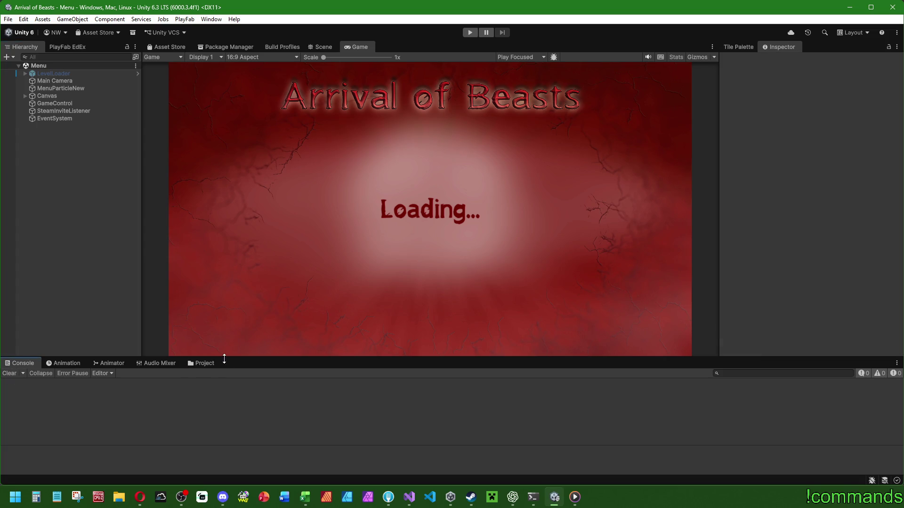
Return to Assets, show the Console, and save both the project and the Menu scene
click(106, 383)
scroll(290, 445, down, 1)
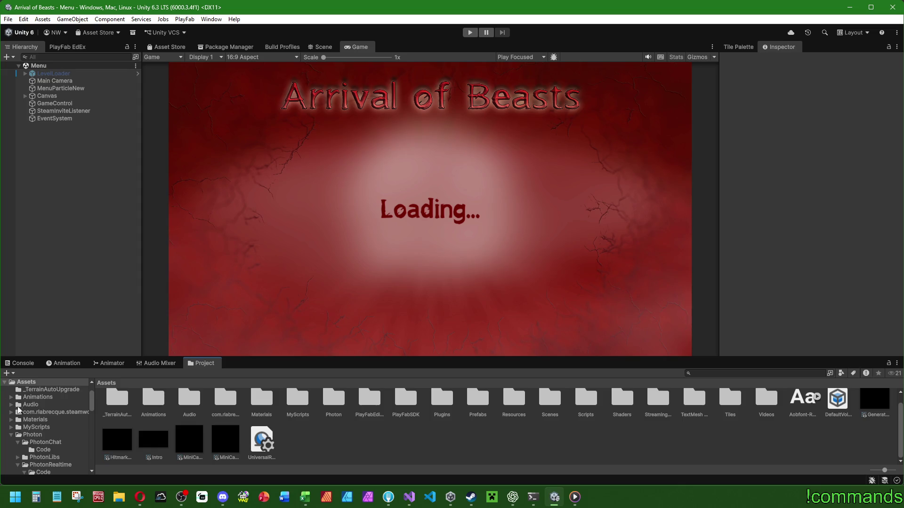
click(22, 363)
click(8, 18)
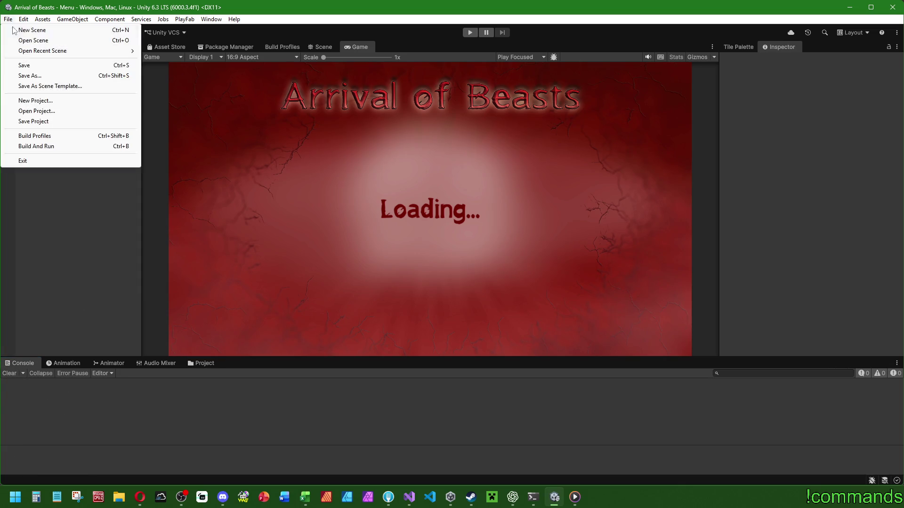
click(23, 121)
click(8, 18)
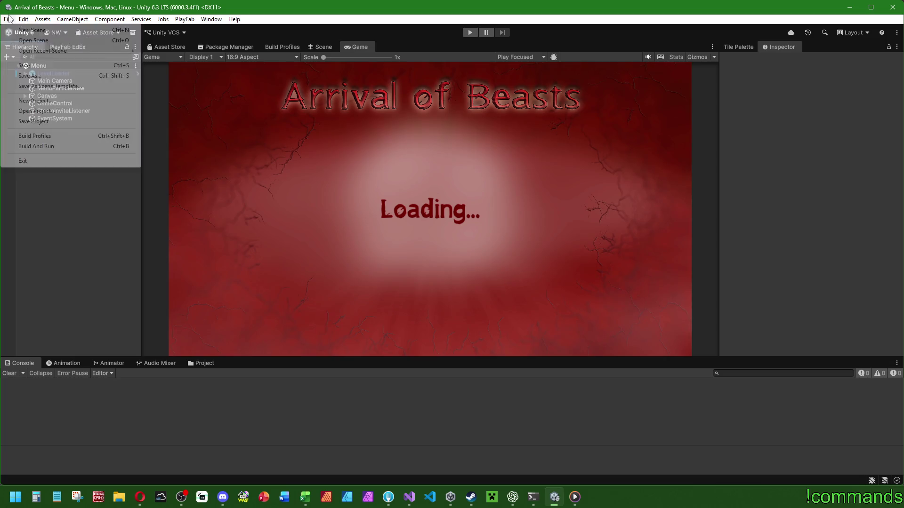
click(21, 66)
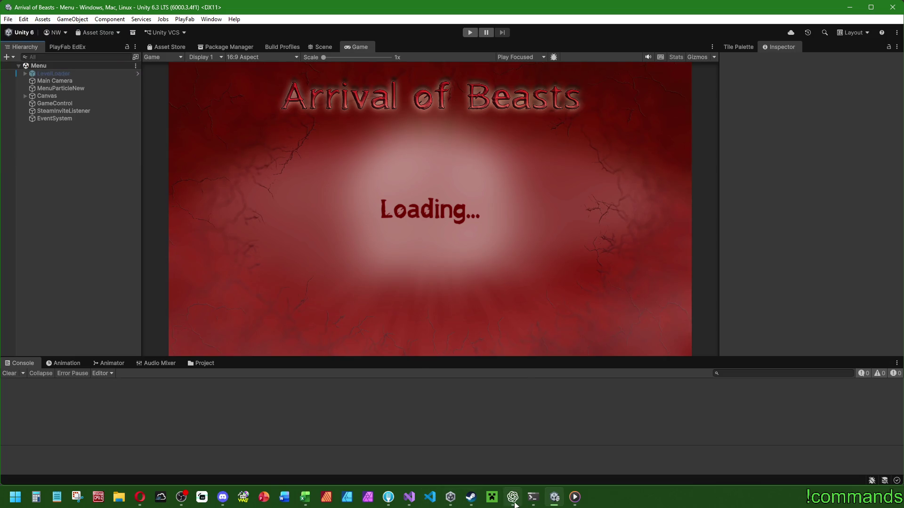
click(514, 499)
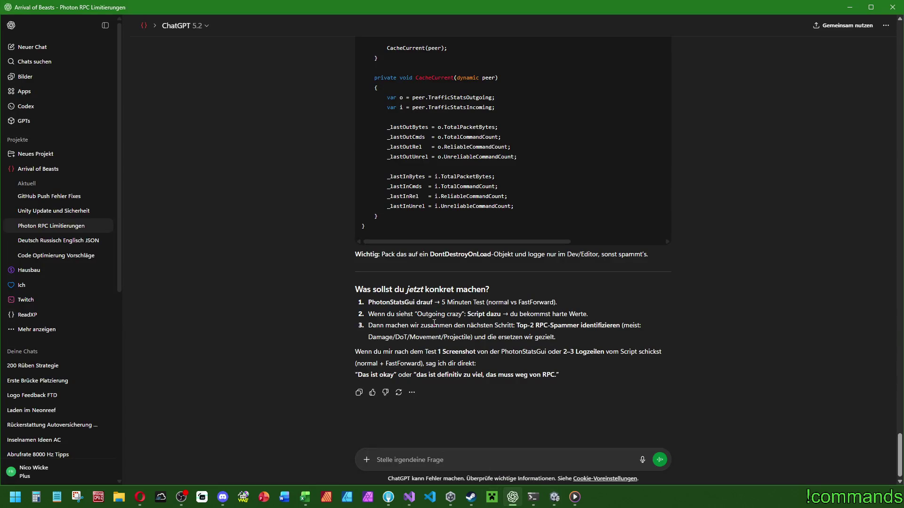
Scroll ChatGPT to the 'Option A: PhotonStatsGui' answer, then go back to Unity
scroll(455, 359, up, 10)
scroll(453, 355, up, 15)
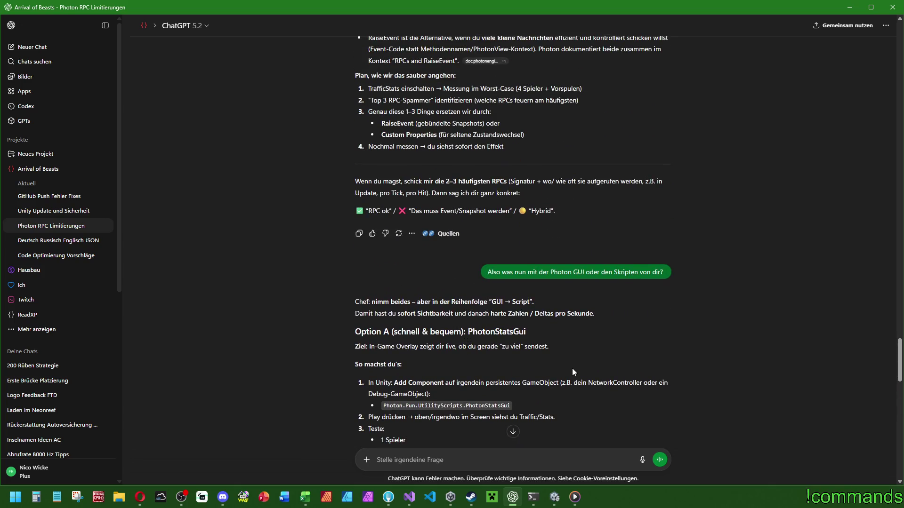
scroll(487, 360, down, 4)
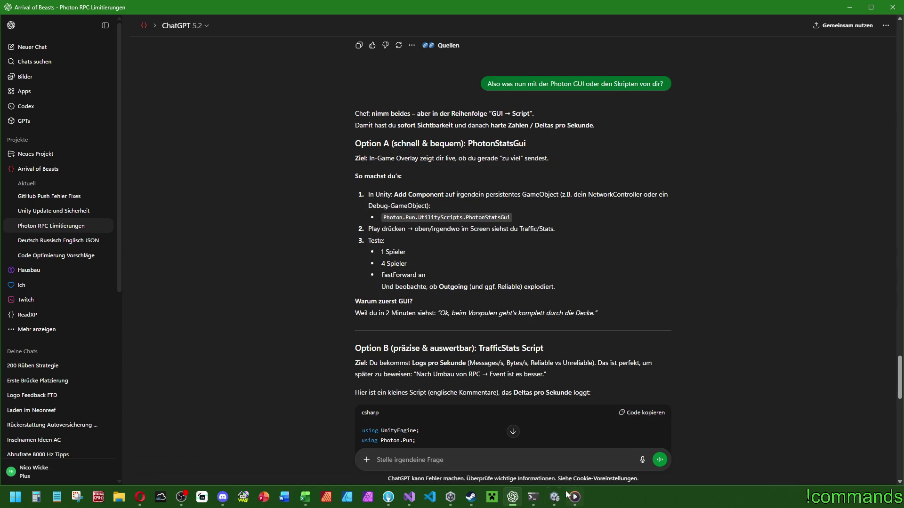
click(556, 497)
Create an empty GameObject named PhotonDebugGUI and reset its Transform to 0, 0, 0
right_click(75, 103)
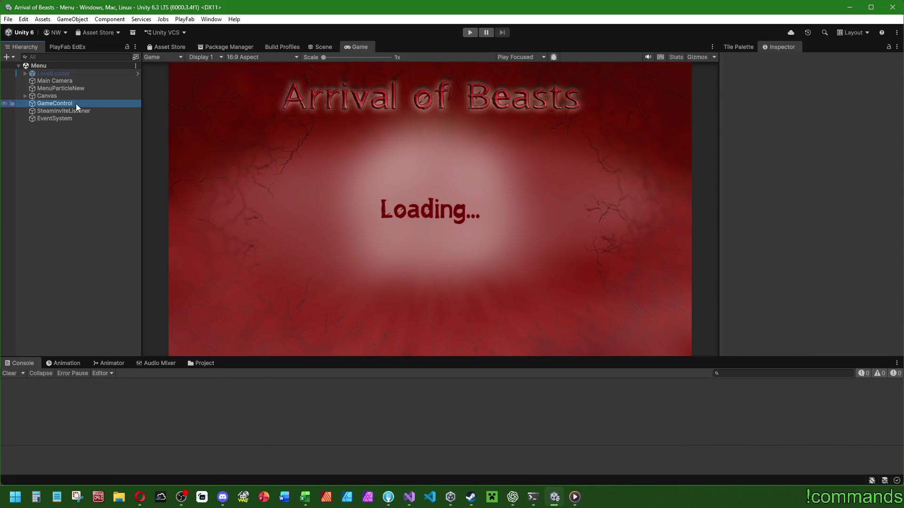
click(55, 166)
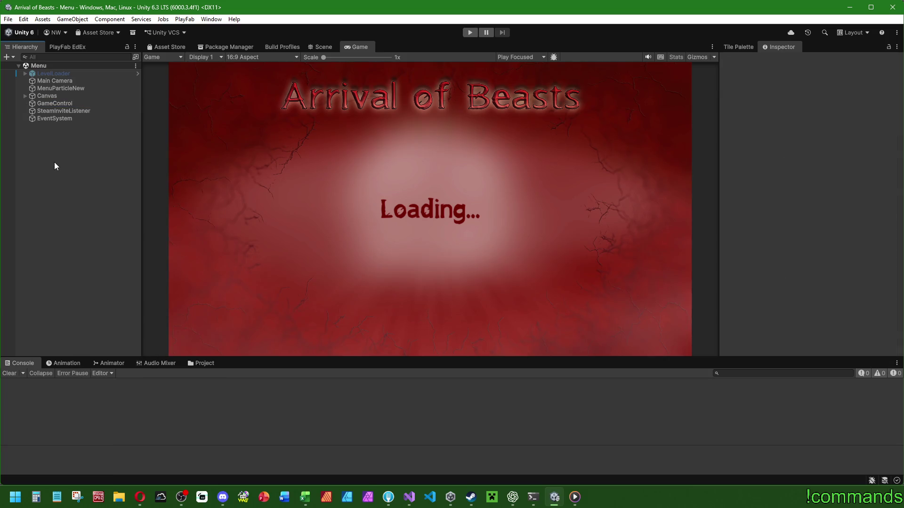
right_click(58, 163)
click(108, 321)
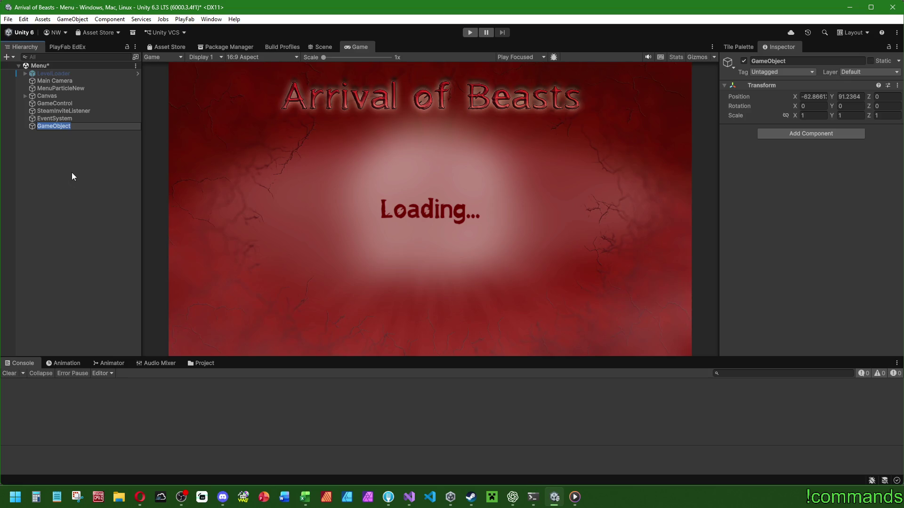
text(PhotonDebugG)
text(UI)
key(Return)
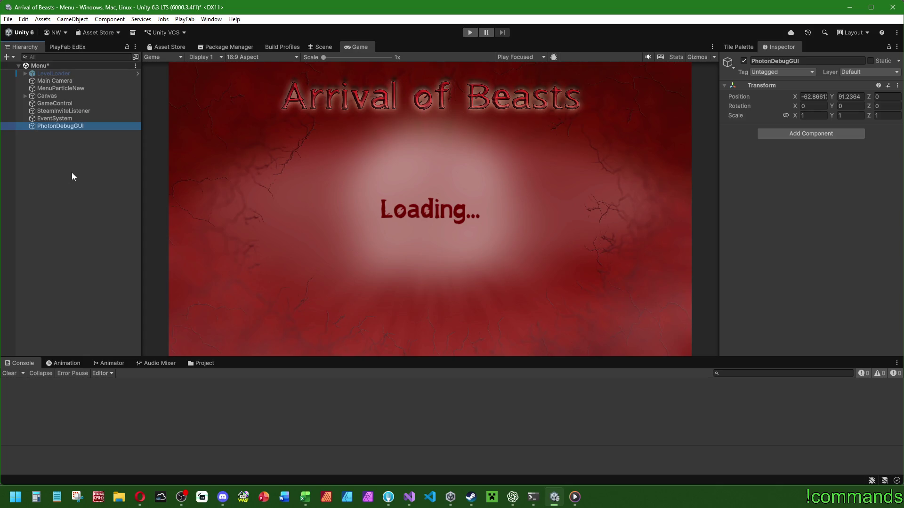
right_click(759, 84)
click(777, 88)
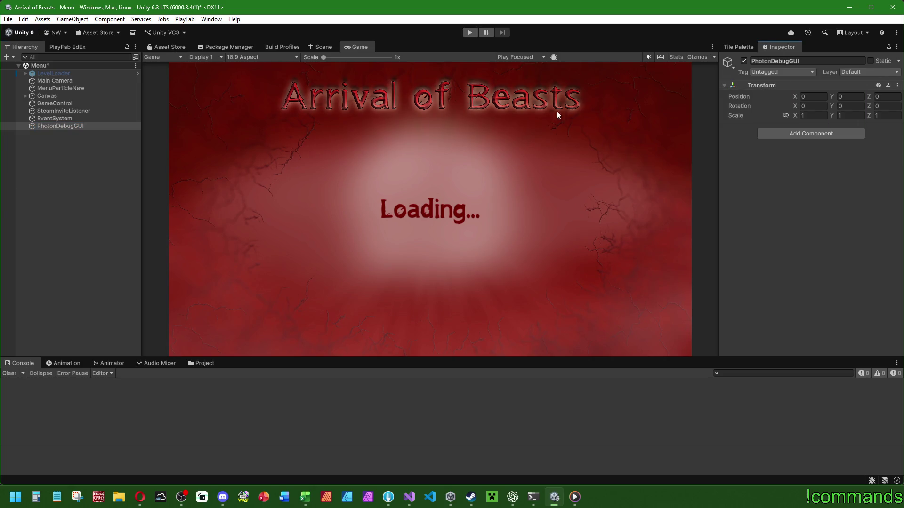
right_click(80, 126)
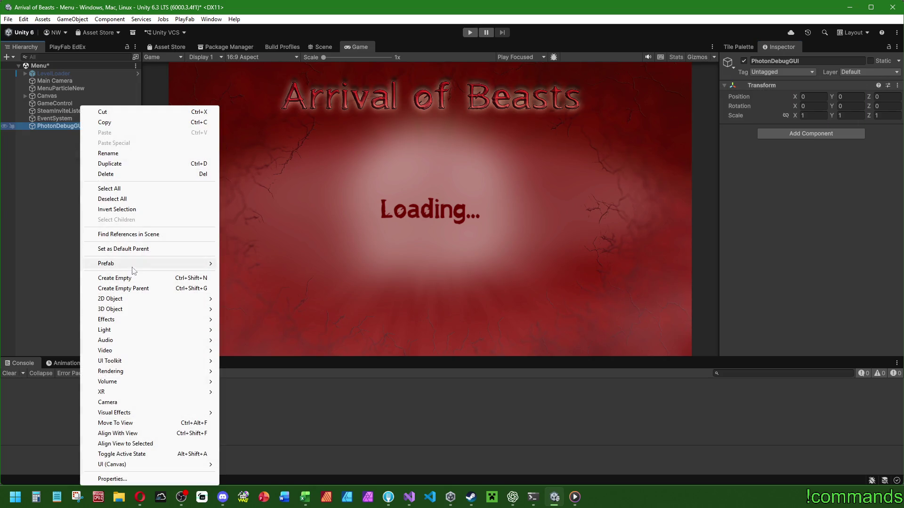
Search 'photon' under Add Component and give PhotonDebugGUI a Photon Stats Gui component
click(818, 133)
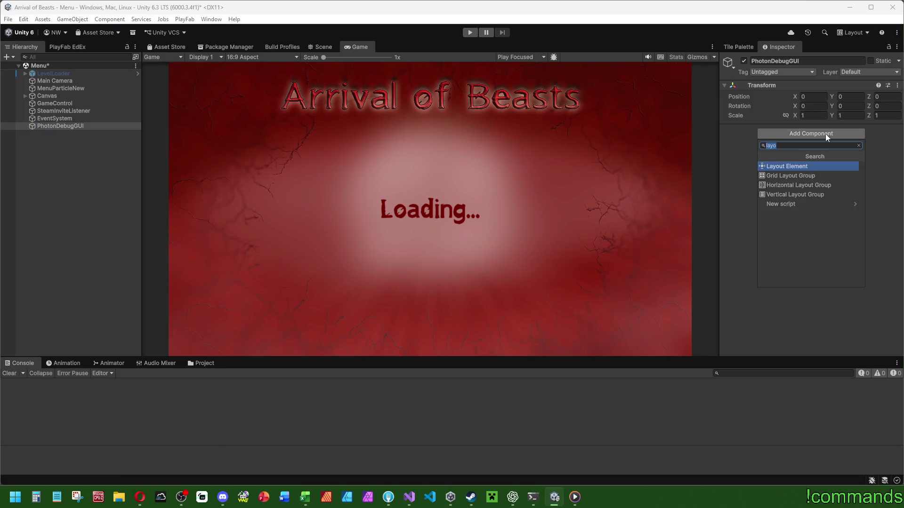
text(photon)
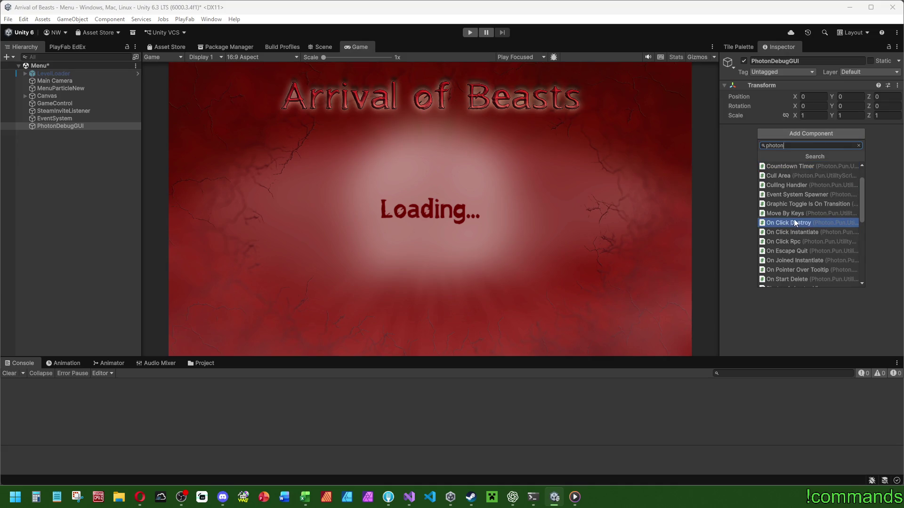
scroll(807, 214, down, 6)
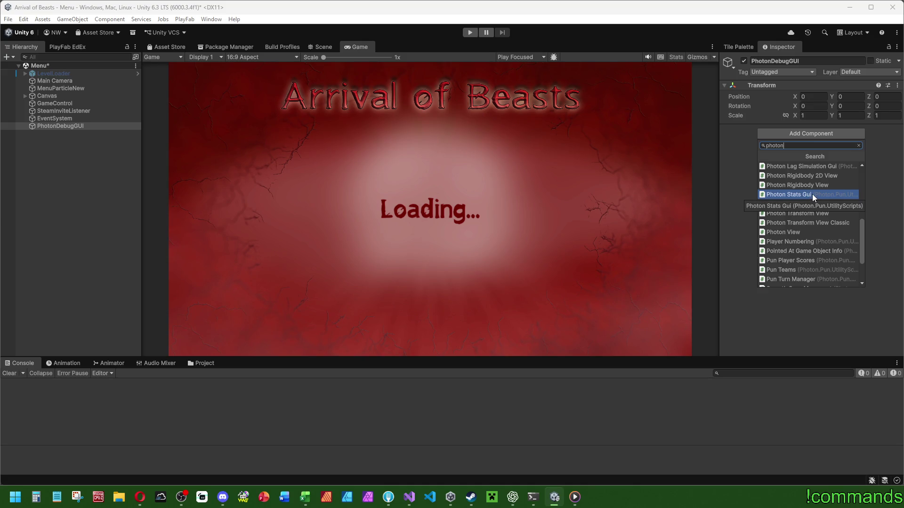
scroll(830, 216, down, 3)
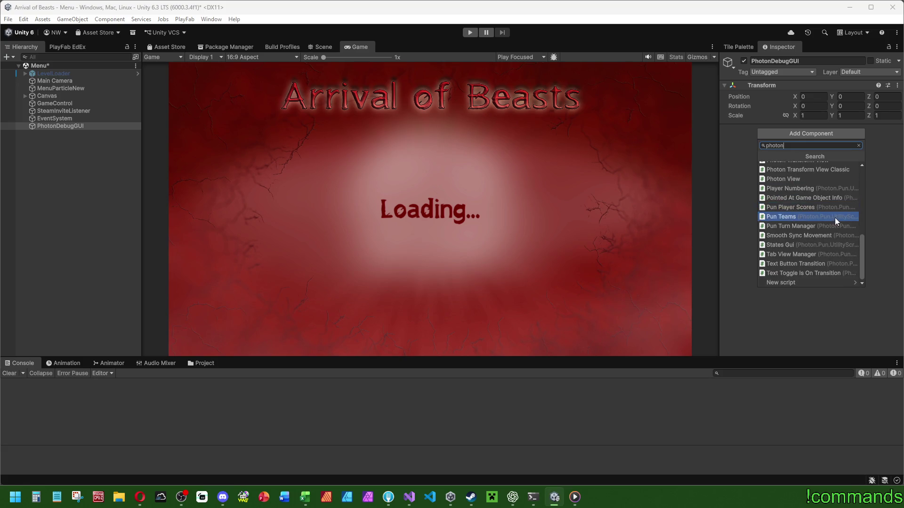
scroll(840, 221, up, 2)
click(804, 179)
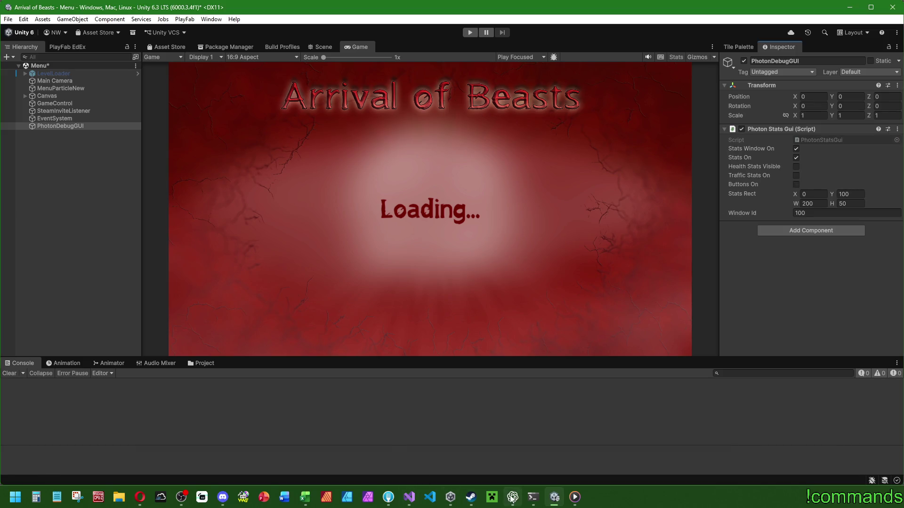
click(513, 497)
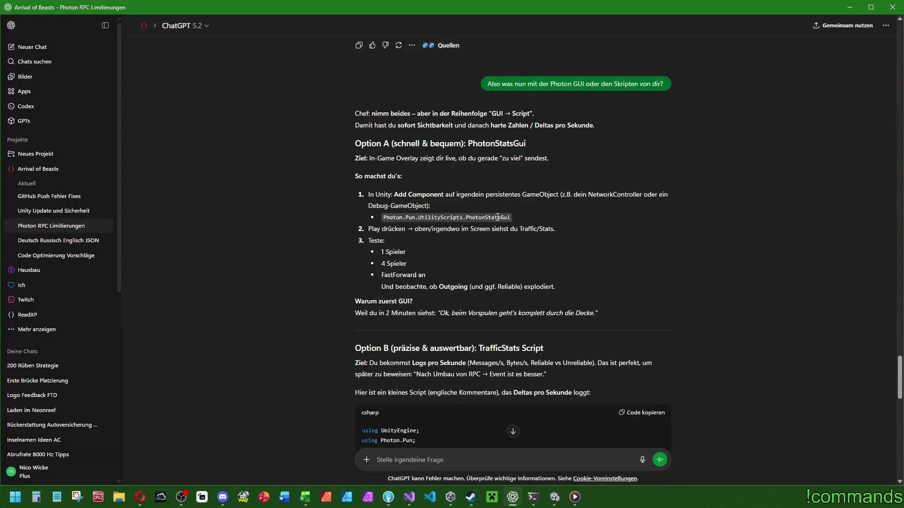
Return to Unity and open, then dismiss, the PhotonDebugGUI context menu
key(alt+Tab)
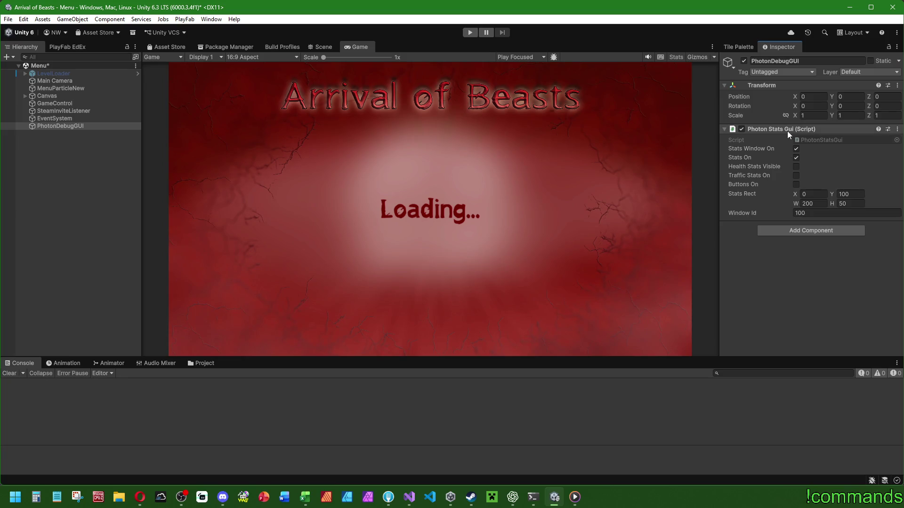
right_click(89, 126)
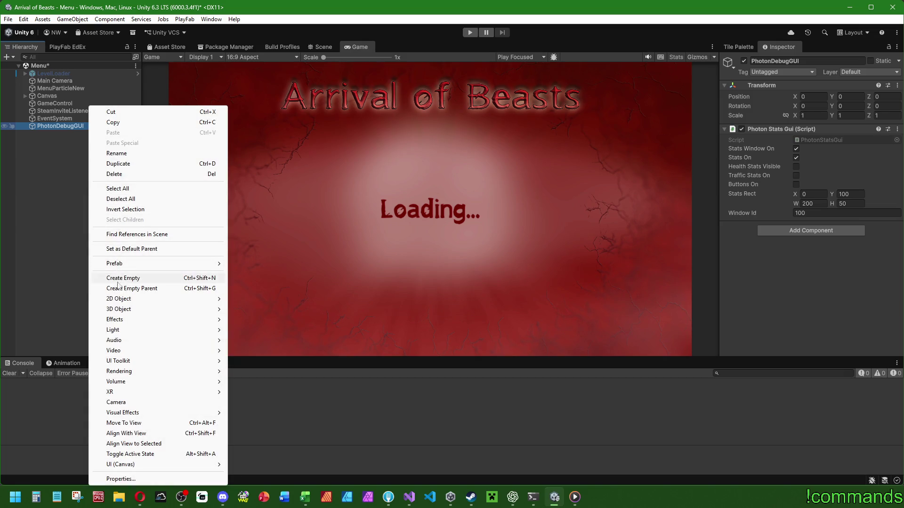
mouse_move(130, 267)
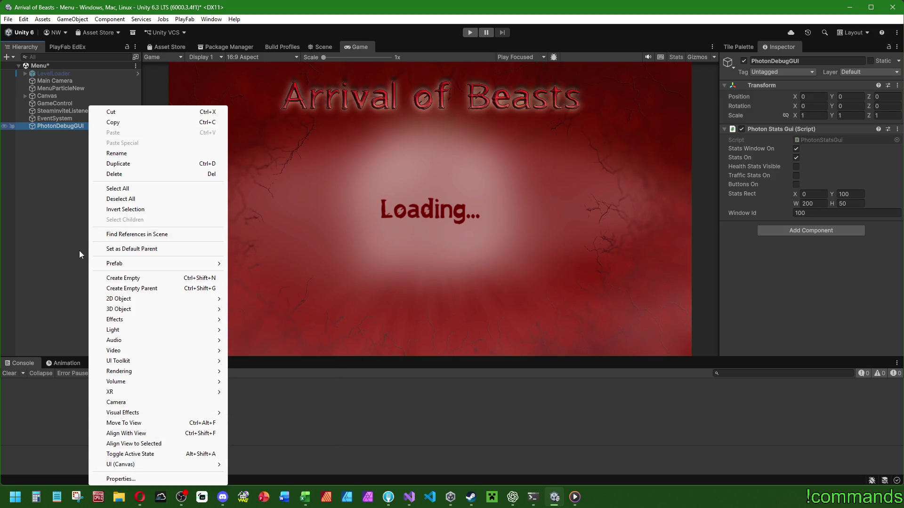
click(49, 169)
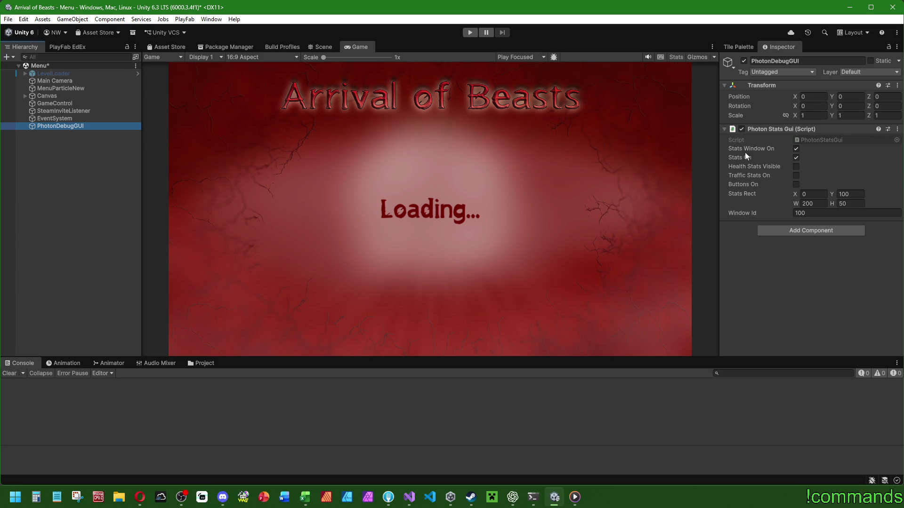
Scroll through the traffic-stats logger code in ChatGPT, then show Unity's Assets folder
mouse_move(438, 497)
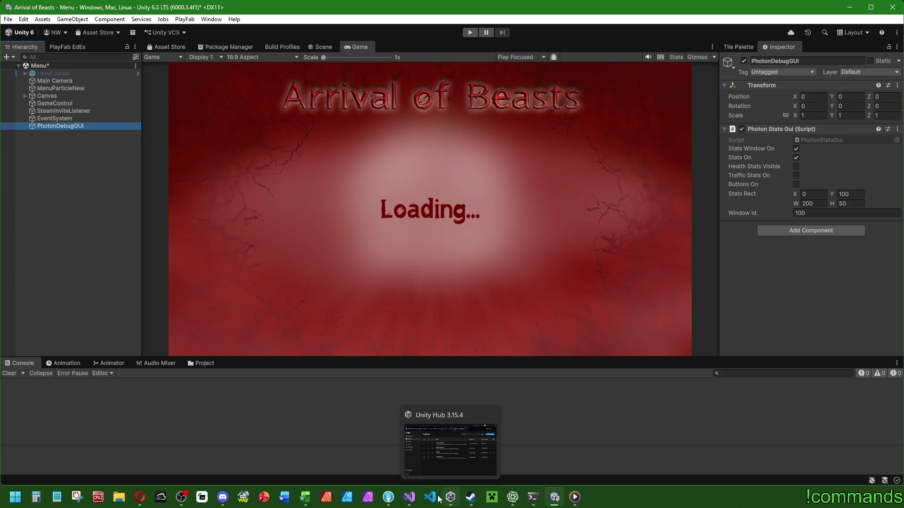
click(513, 497)
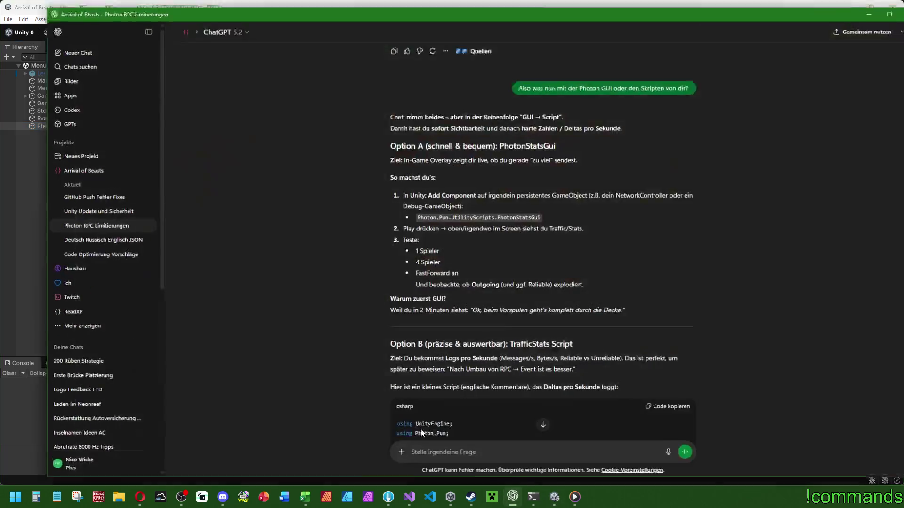
scroll(445, 419, down, 10)
scroll(447, 421, down, 8)
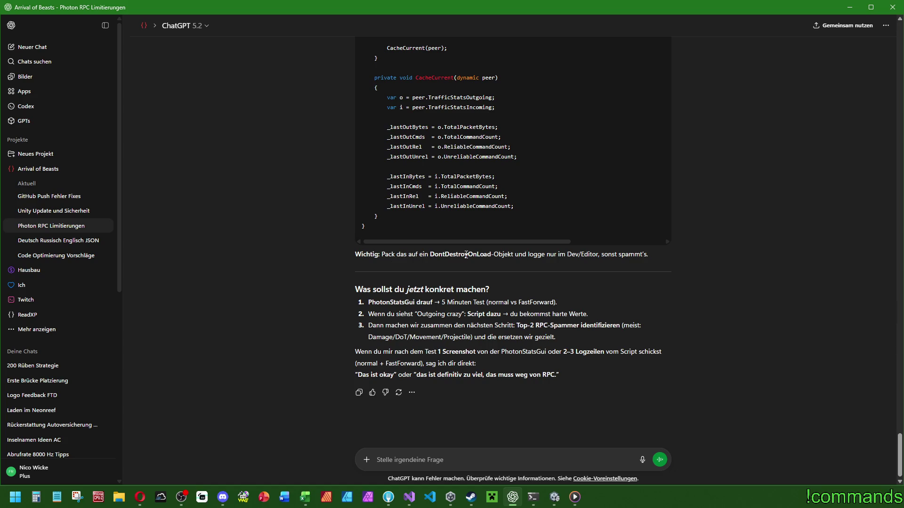
click(846, 14)
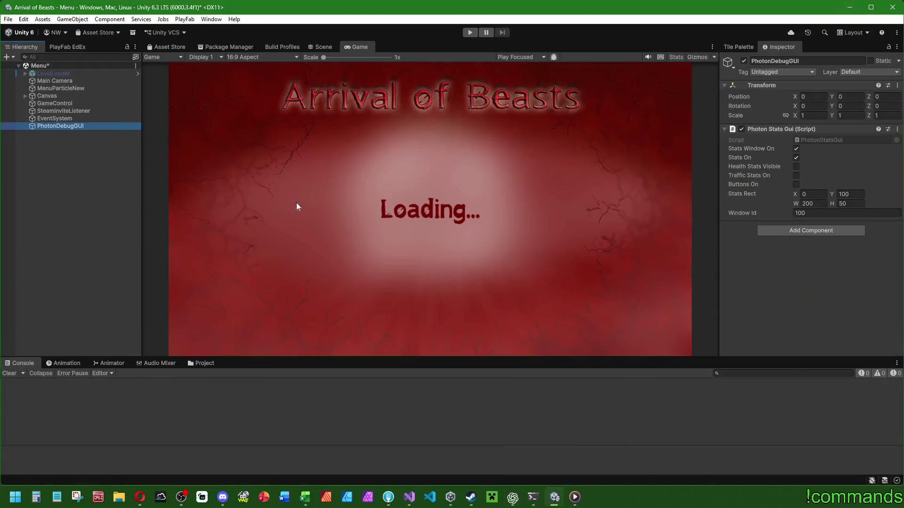
click(210, 366)
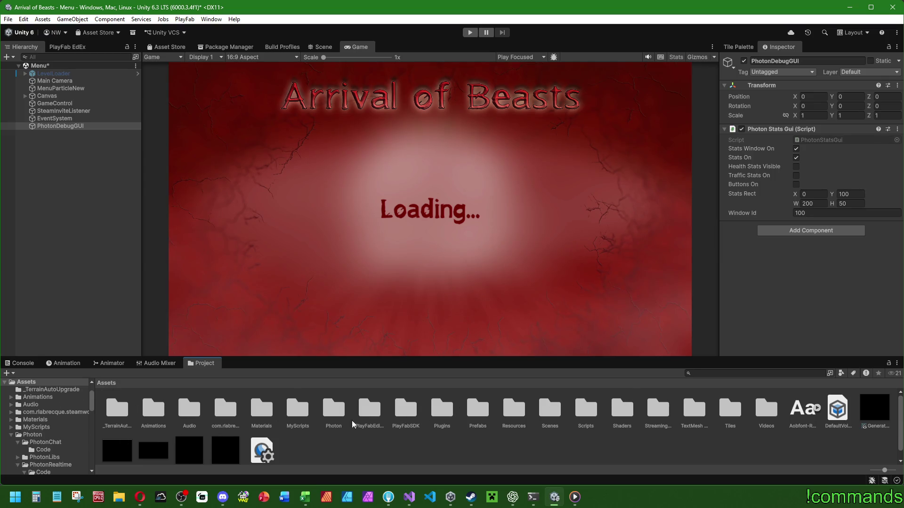
Open MyScripts > Scripts > OnlineScripts in the project assets and bring up the Create menu
double_click(298, 408)
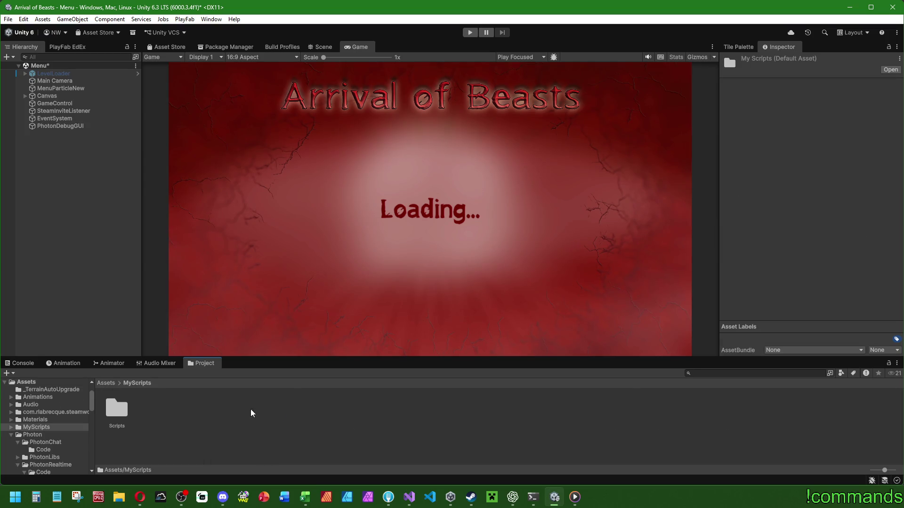
double_click(116, 408)
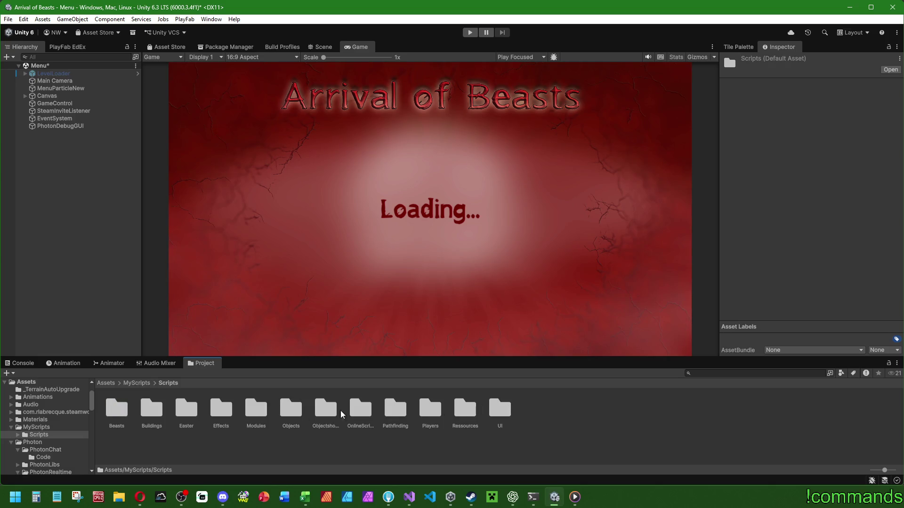
double_click(360, 409)
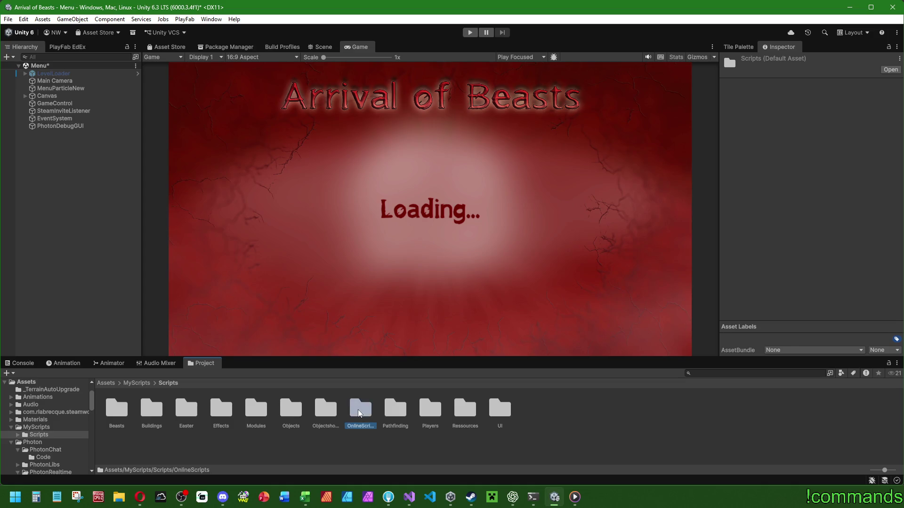
right_click(504, 431)
mouse_move(548, 150)
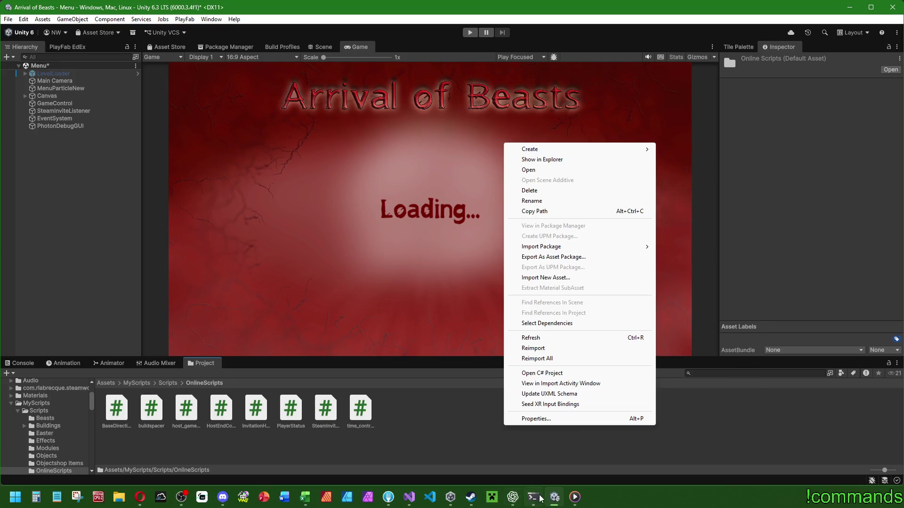
Switch to ChatGPT and scroll up to the PhotonTrafficStatsLogger script
key(alt+Tab)
scroll(495, 290, up, 6)
scroll(429, 371, up, 6)
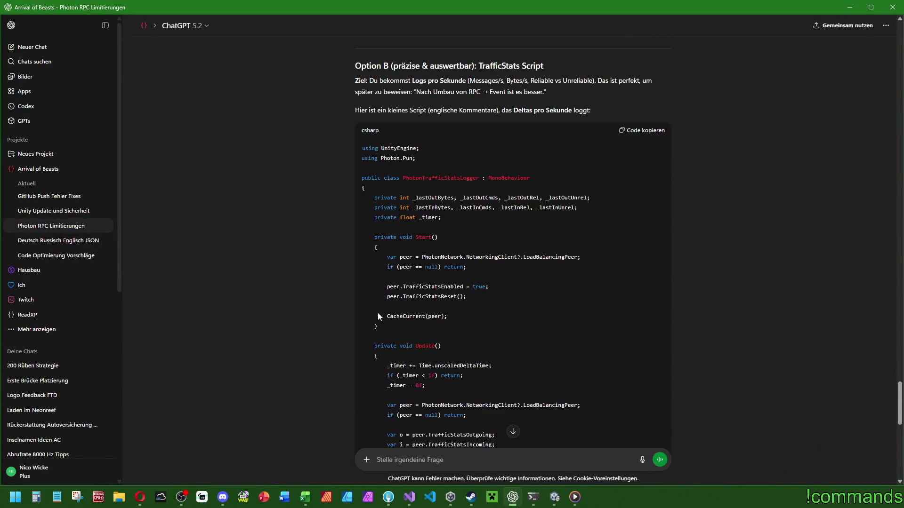
Select the class name PhotonTrafficStatsLogger in ChatGPT's code
double_click(454, 177)
click(459, 175)
drag(403, 178, 479, 180)
Create a new MonoBehaviour script in Unity's OnlineScripts folder
click(554, 498)
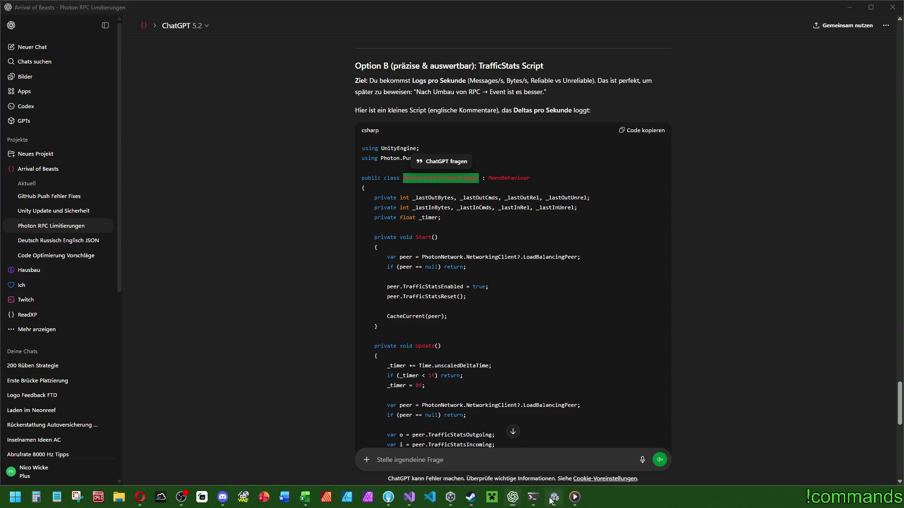
right_click(451, 415)
mouse_move(518, 134)
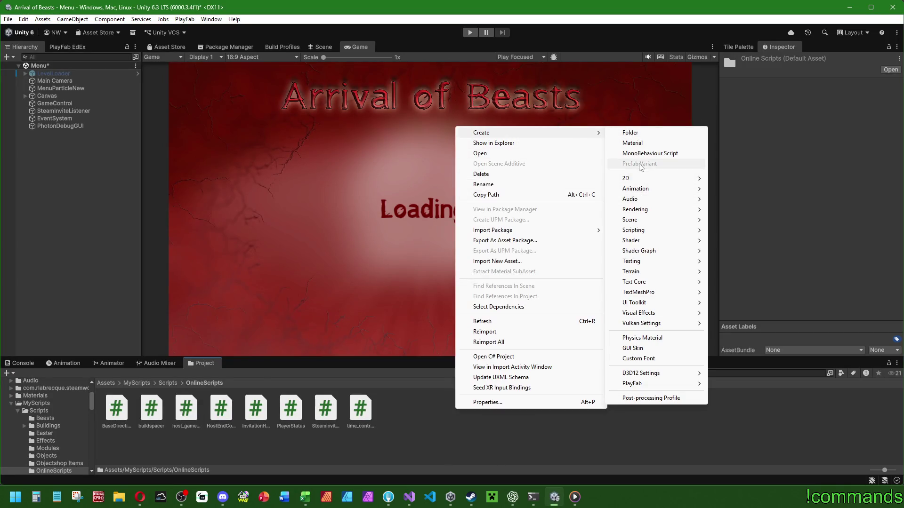
click(650, 154)
Name the new script PhotonTrafficStatsLogger and attach it to the PhotonDebugGUI object
key(ctrl+v)
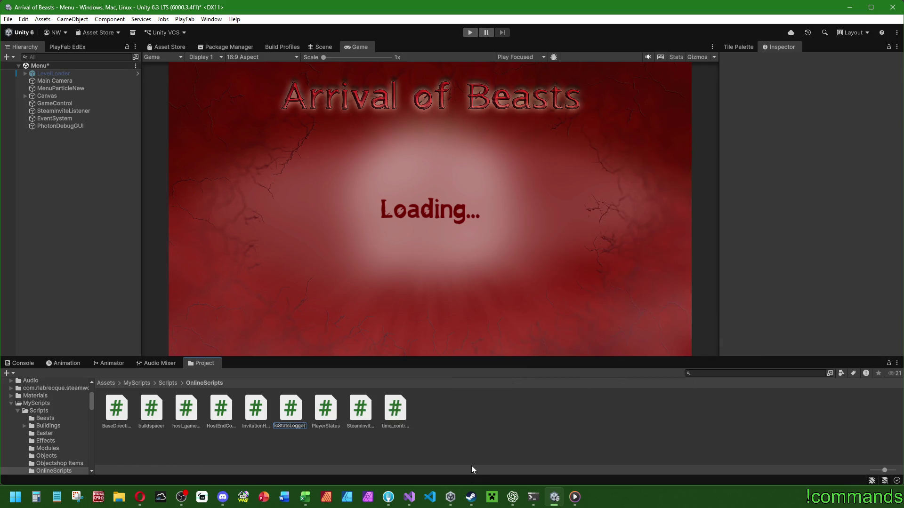
key(Return)
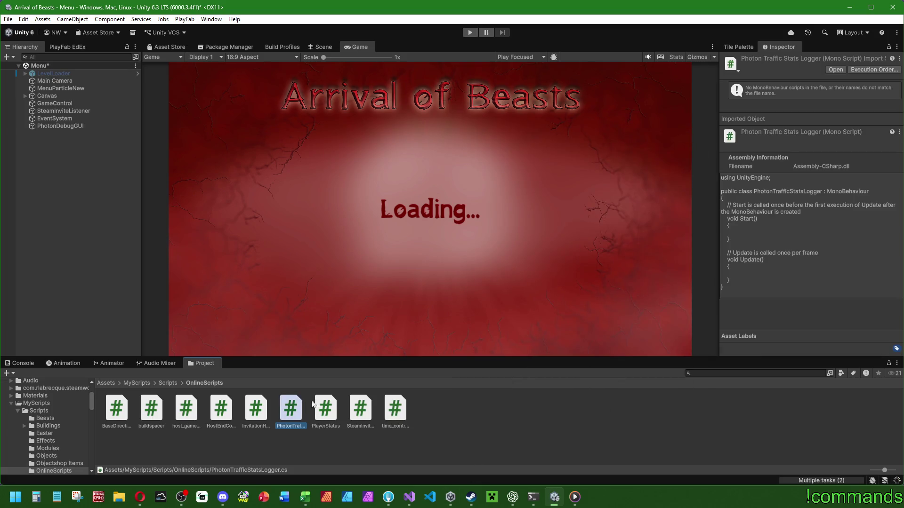
click(75, 126)
mouse_move(291, 408)
mouse_down()
mouse_move(645, 269)
mouse_move(815, 257)
mouse_up()
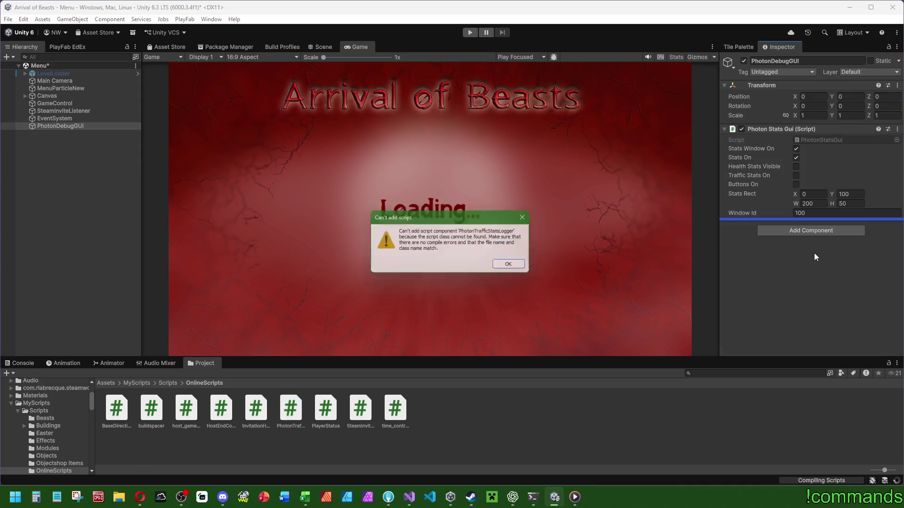
click(517, 265)
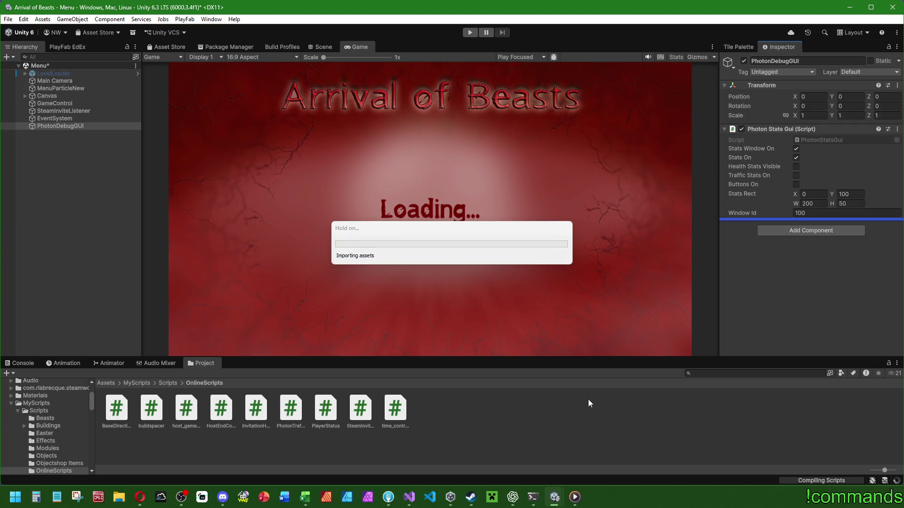
mouse_move(291, 408)
mouse_down()
mouse_move(542, 283)
mouse_move(767, 278)
mouse_up()
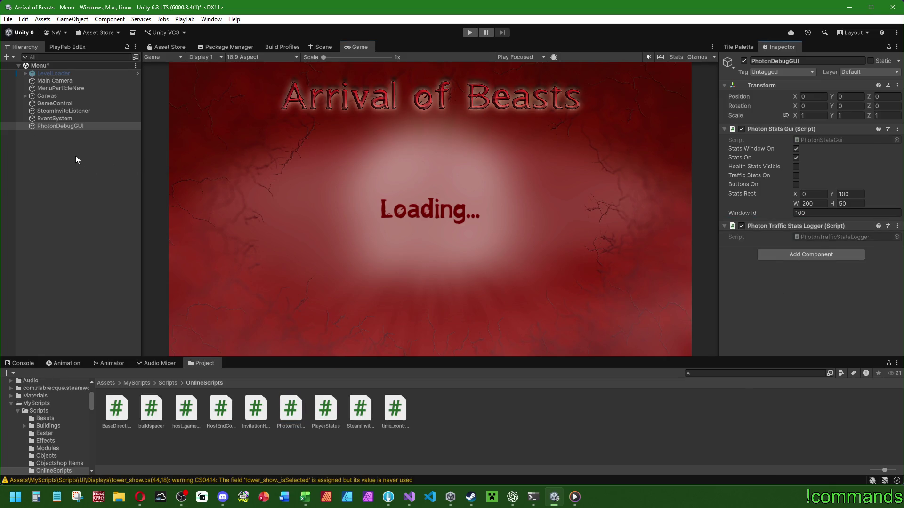
Clear the console and move the traffic logger component above the stats GUI component
click(23, 363)
click(10, 374)
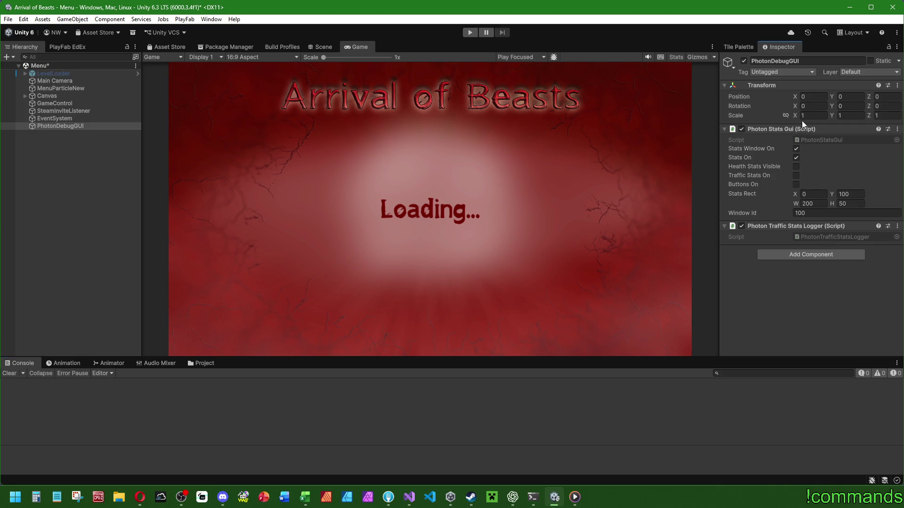
drag(809, 227, 801, 124)
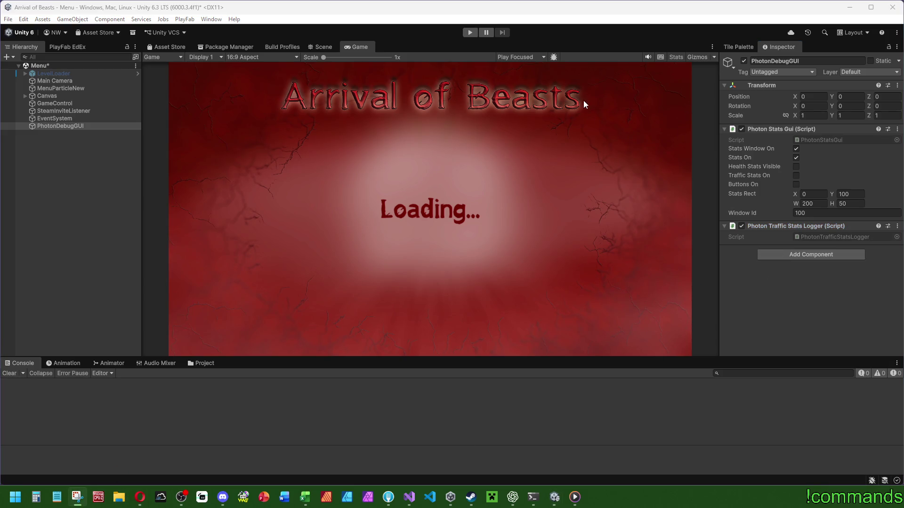
Open the logger script for editing and copy ChatGPT's Option B logger code block
double_click(827, 235)
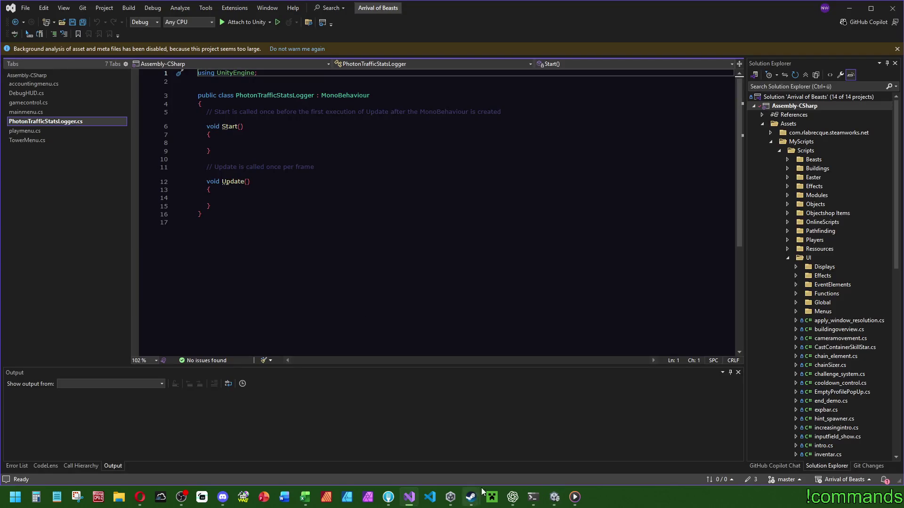
click(513, 498)
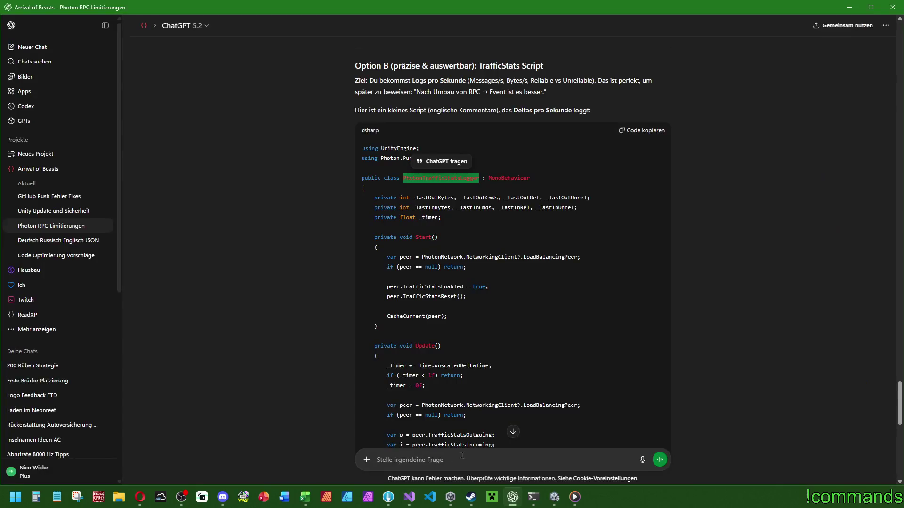
scroll(507, 317, down, 10)
scroll(505, 328, down, 3)
scroll(708, 306, up, 15)
scroll(720, 324, down, 10)
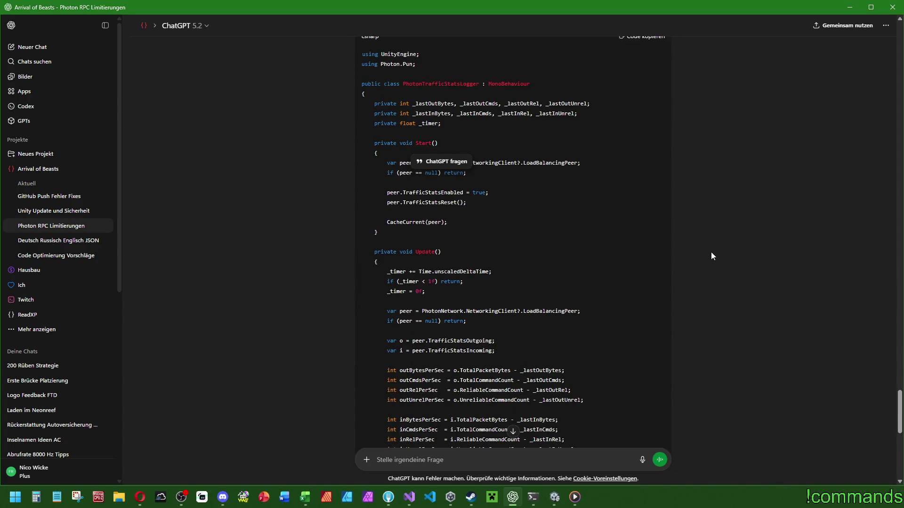
scroll(711, 252, down, 8)
mouse_move(376, 322)
mouse_down()
mouse_move(391, 228)
mouse_move(405, 235)
mouse_move(410, 219)
mouse_move(363, 147)
mouse_up()
key(ctrl+c)
click(642, 131)
Replace the script's contents in Visual Studio with the copied logger code
click(725, 363)
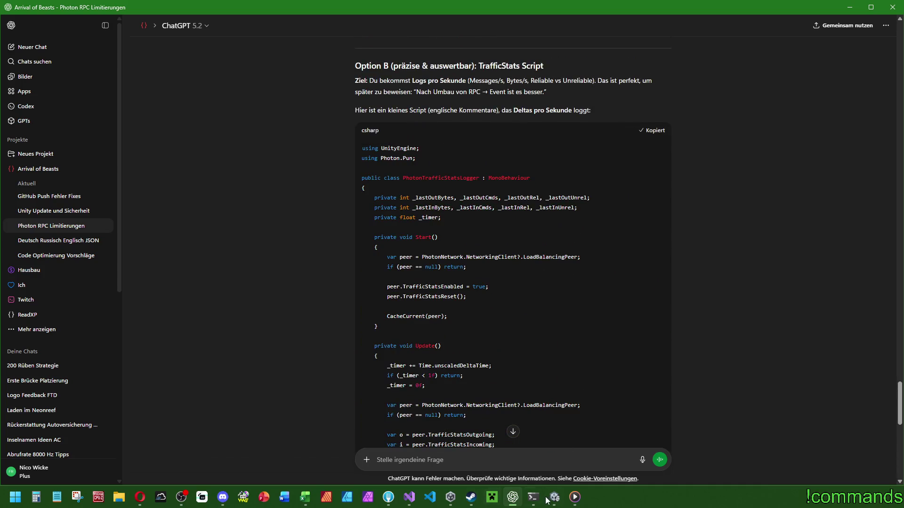
click(409, 497)
key(ctrl+a)
key(ctrl+v)
scroll(436, 234, up, 10)
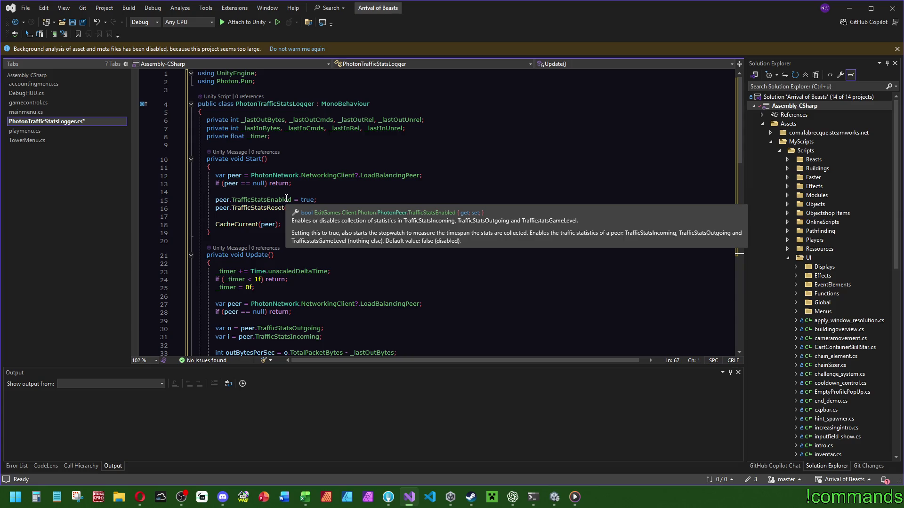
Review the Start, Update and CacheCurrent methods in PhotonTrafficStatsLogger.cs and save the file
click(255, 208)
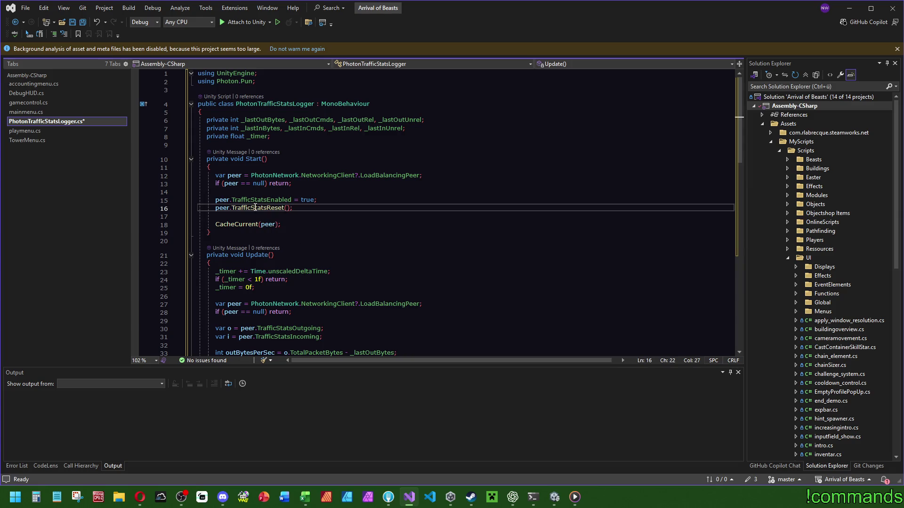
key(shift+alt+equal)
key(shift+alt+equal)
key(shift+alt+equal)
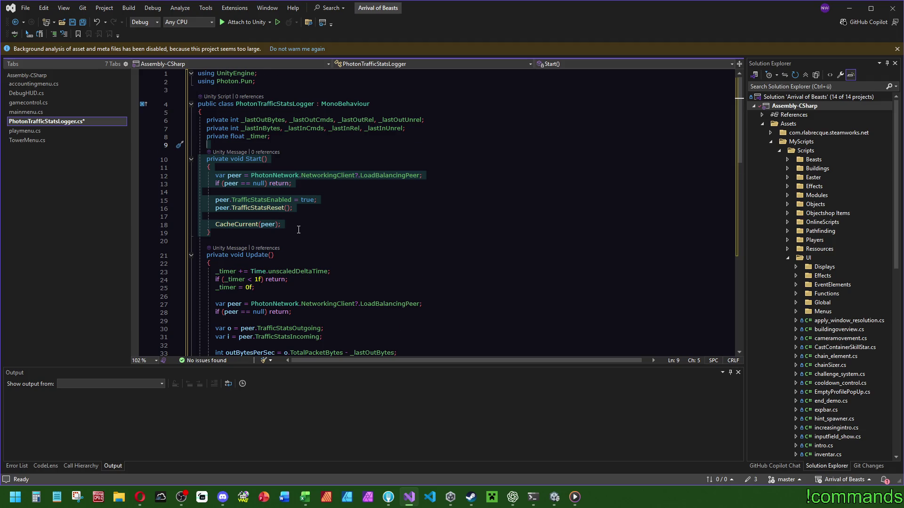
scroll(299, 230, down, 3)
scroll(344, 178, down, 3)
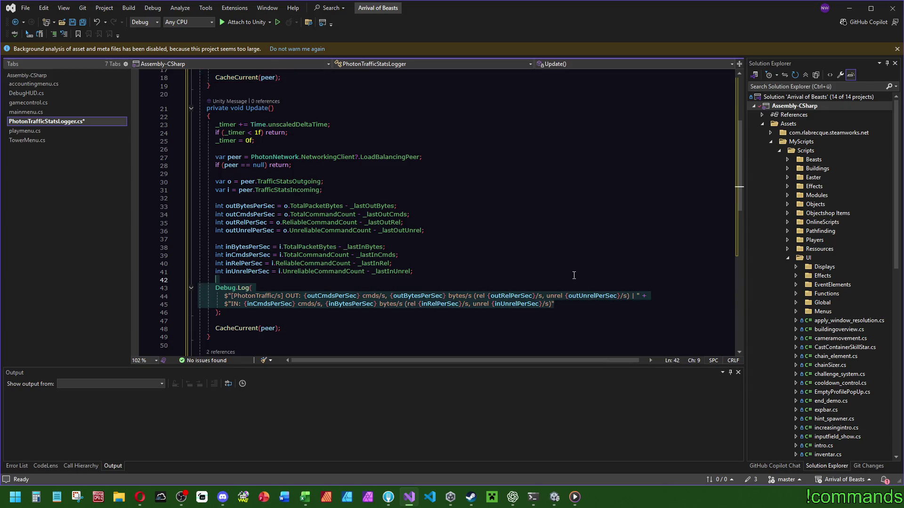
scroll(424, 282, down, 3)
click(258, 254)
scroll(360, 268, down, 3)
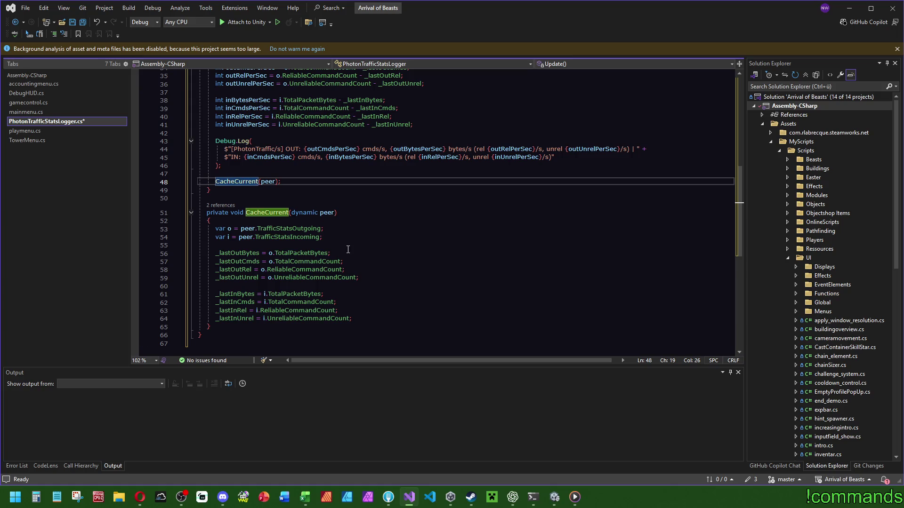
click(303, 247)
scroll(336, 256, up, 15)
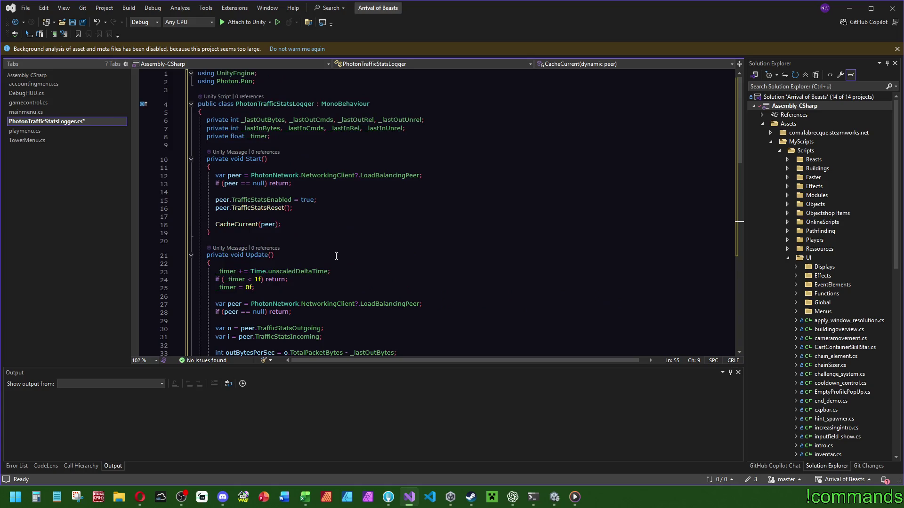
click(72, 22)
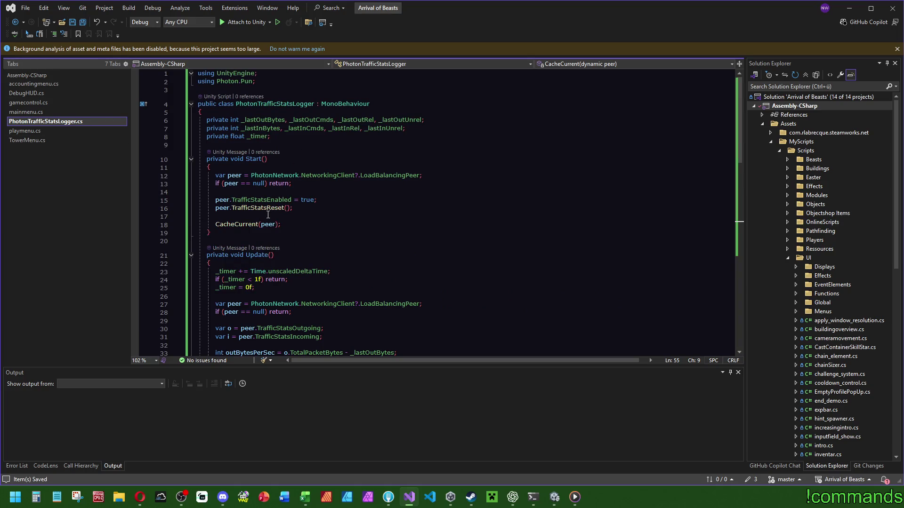
click(264, 233)
Add a public StartNetworkLogging() method, move Start()'s body into it, and delete Start()
click(285, 146)
key(Return)
key(Return)
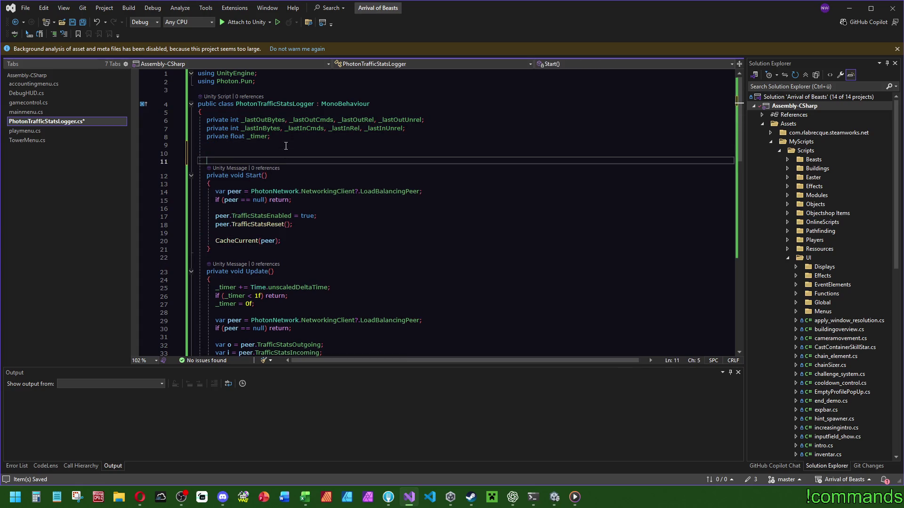
click(252, 155)
text(public vo)
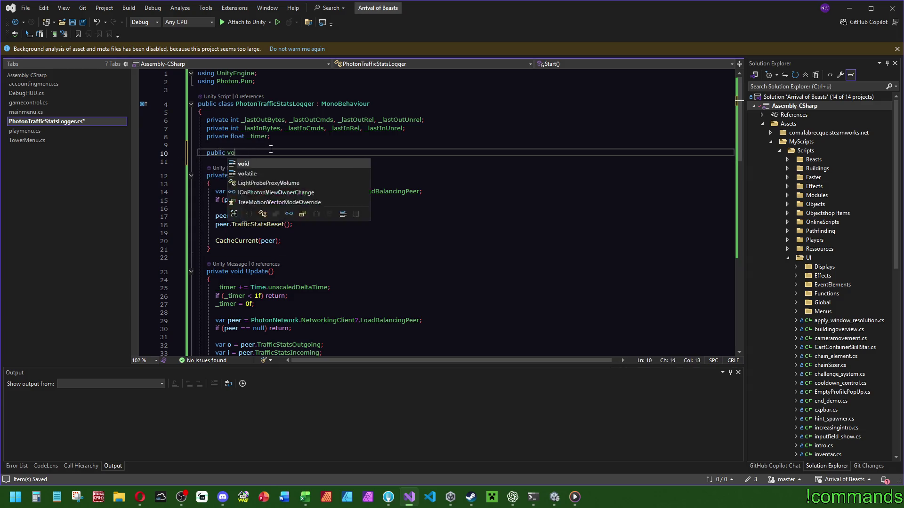
text(id StartNetwo)
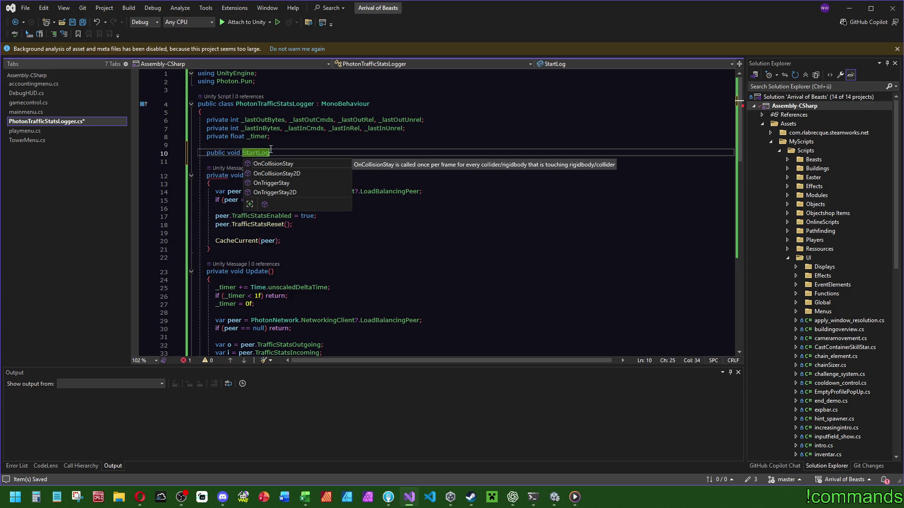
text(rkLoggg)
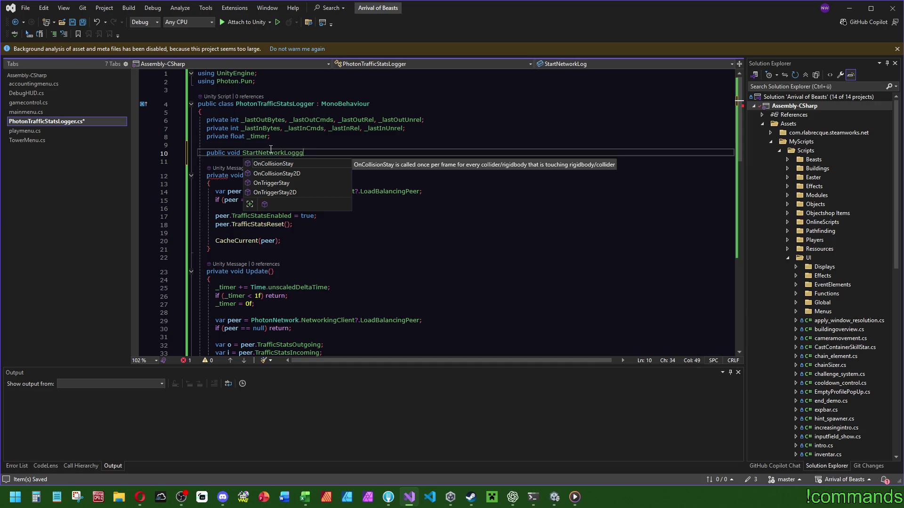
key(BackSpace)
text(ing(){)
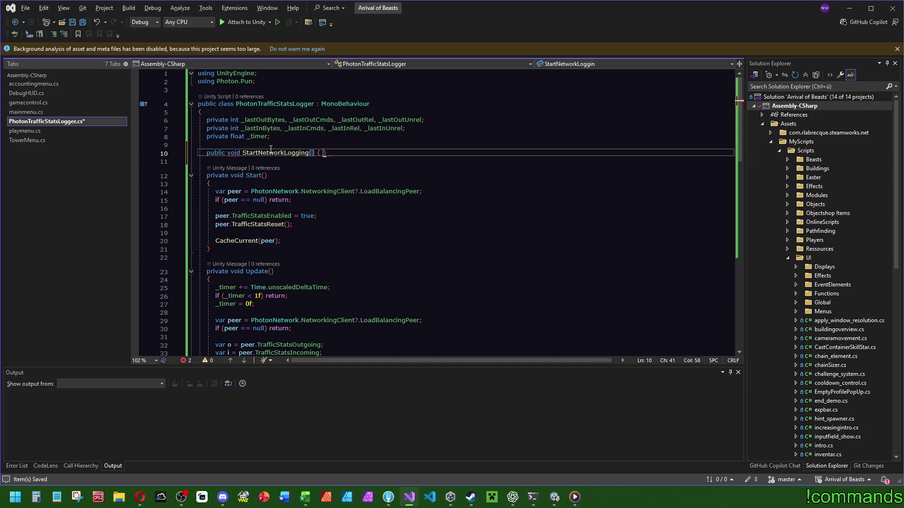
key(Return)
click(281, 271)
shift+click(215, 222)
key(ctrl+x)
click(216, 175)
key(ctrl+v)
click(226, 271)
shift+click(226, 232)
key(Delete)
click(325, 217)
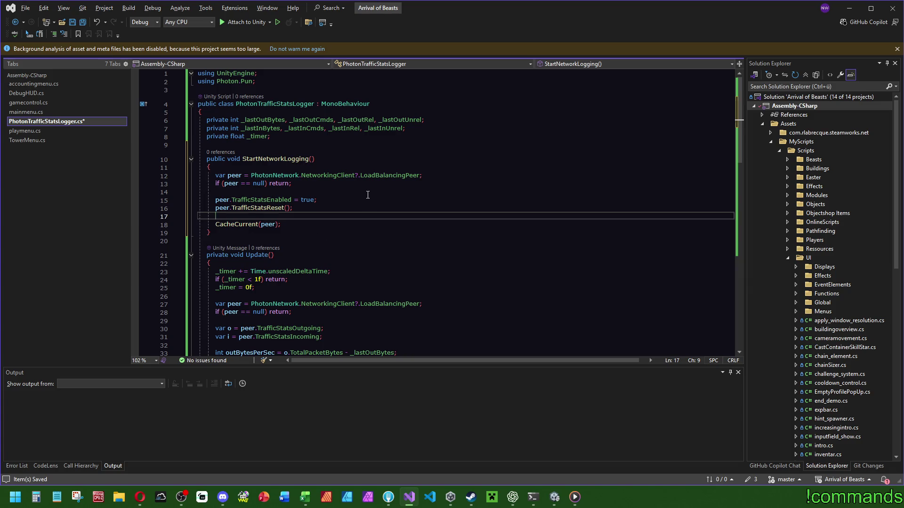
Document StartNetworkLogging as starting network-traffic logging to the custom debug log, then save
click(310, 160)
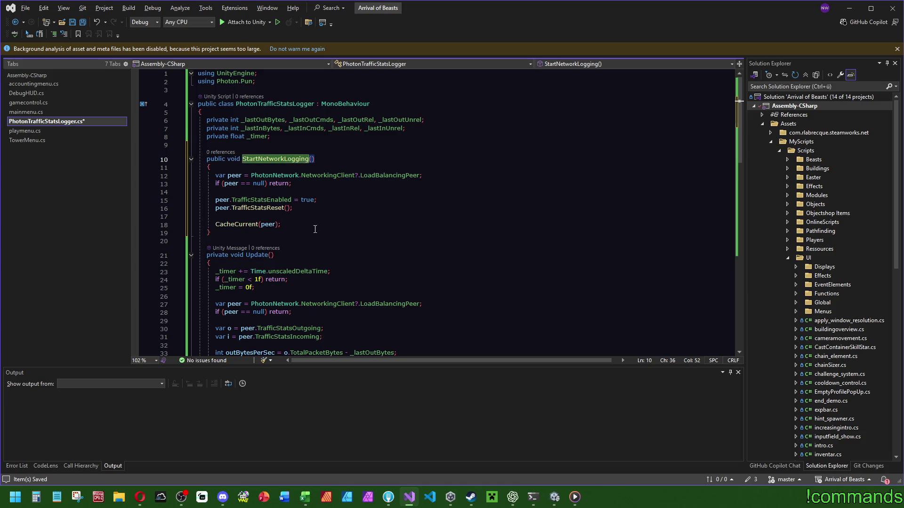
scroll(315, 229, down, 9)
key(ctrl+z)
key(ctrl+z)
key(ctrl+z)
text(ts the logging for )
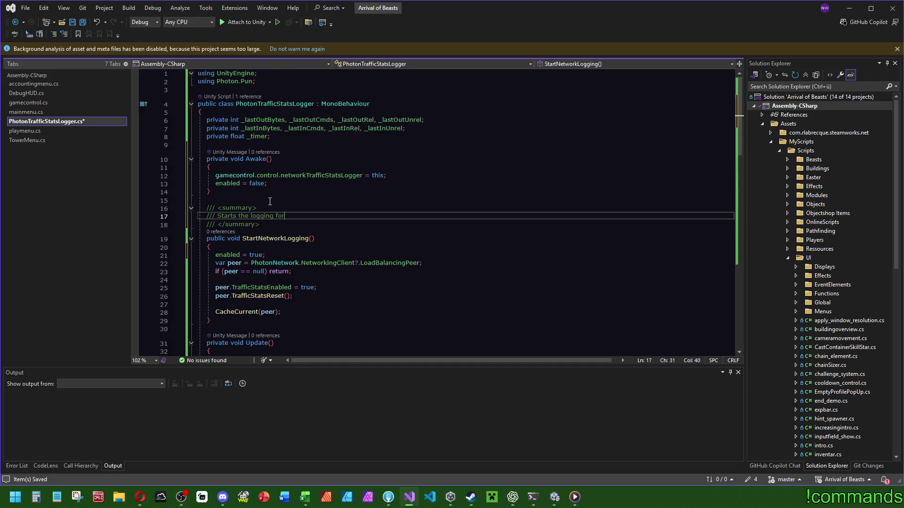
text(network tragf)
key(BackSpace)
key(BackSpace)
text(ffic that writes)
text( in custom debug log.)
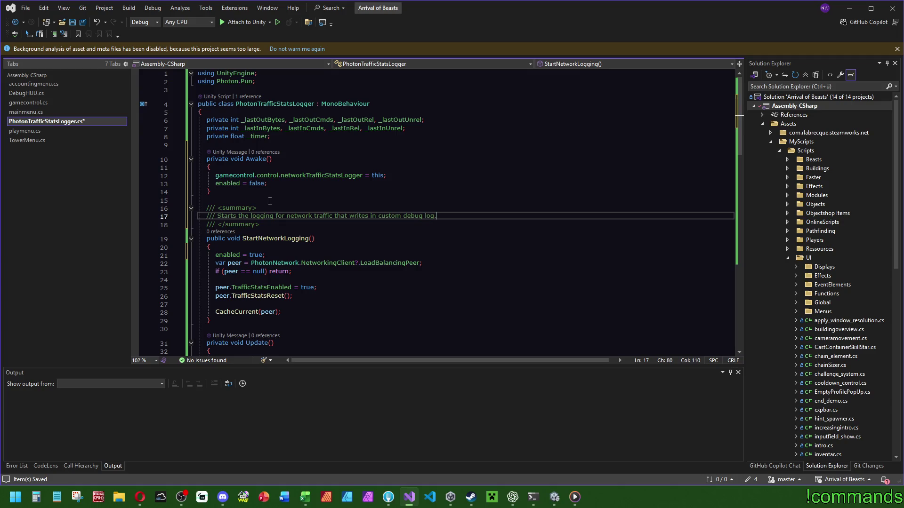
key(ctrl+s)
Switch to gamecontrol.cs and scroll through its code
click(33, 102)
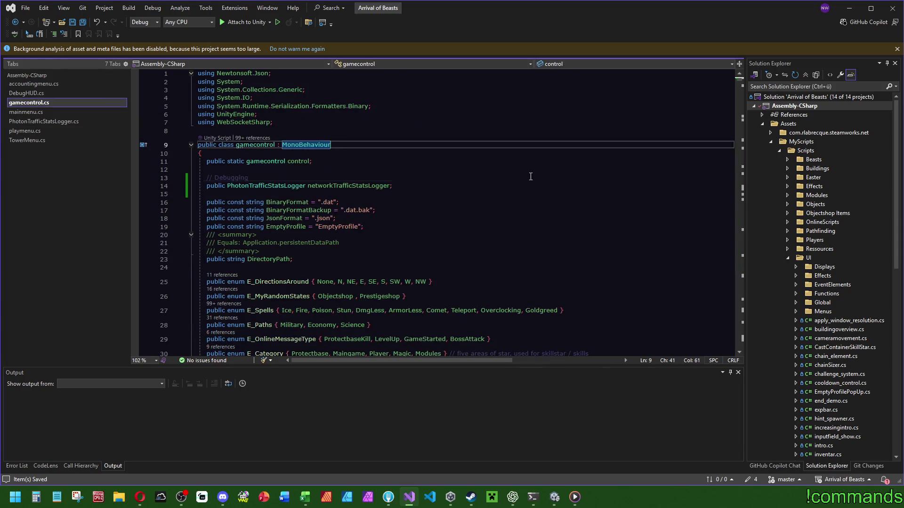
scroll(820, 313, down, 4)
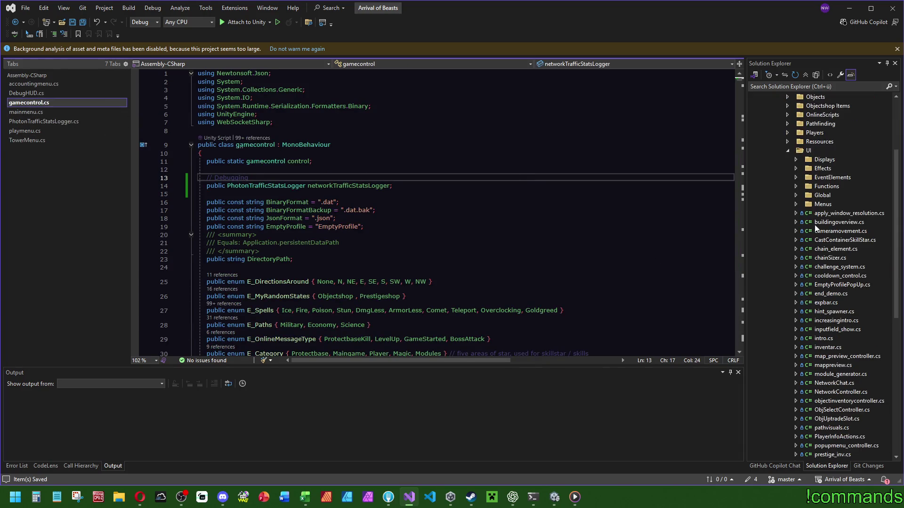
scroll(839, 279, down, 10)
scroll(838, 285, up, 10)
scroll(837, 294, down, 5)
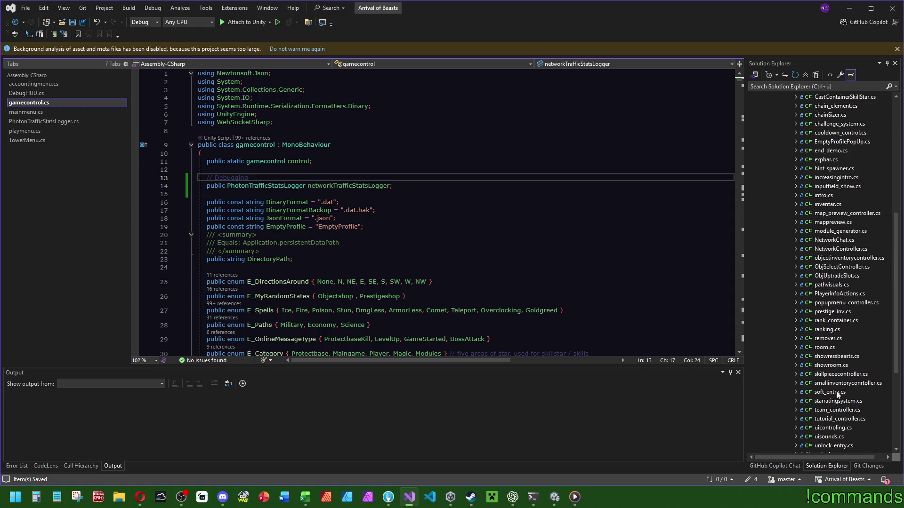
scroll(835, 403, down, 2)
Open uicontroling.cs, search it for 'debug', and select the logger usage comment
double_click(833, 375)
click(621, 283)
key(ctrl+f)
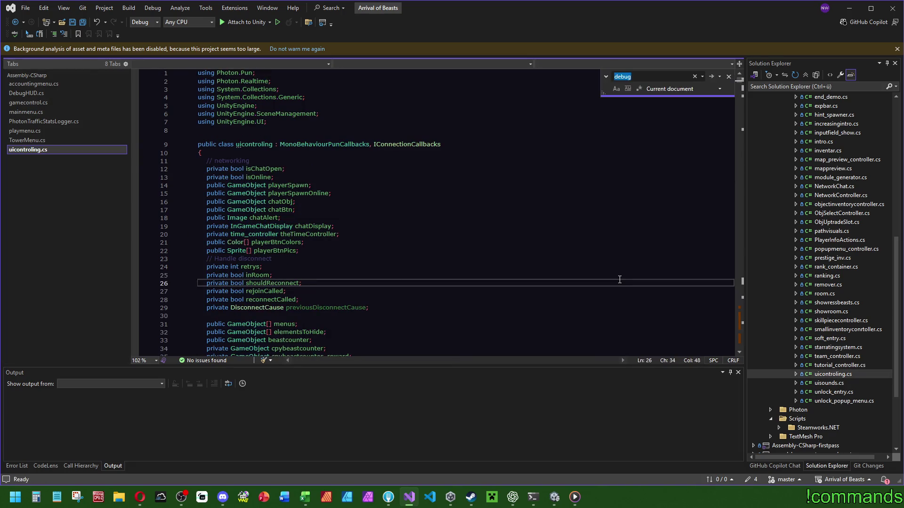
text(debug)
drag(744, 316, 741, 343)
mouse_move(563, 275)
mouse_down()
mouse_move(559, 246)
mouse_move(423, 275)
mouse_move(219, 271)
mouse_up()
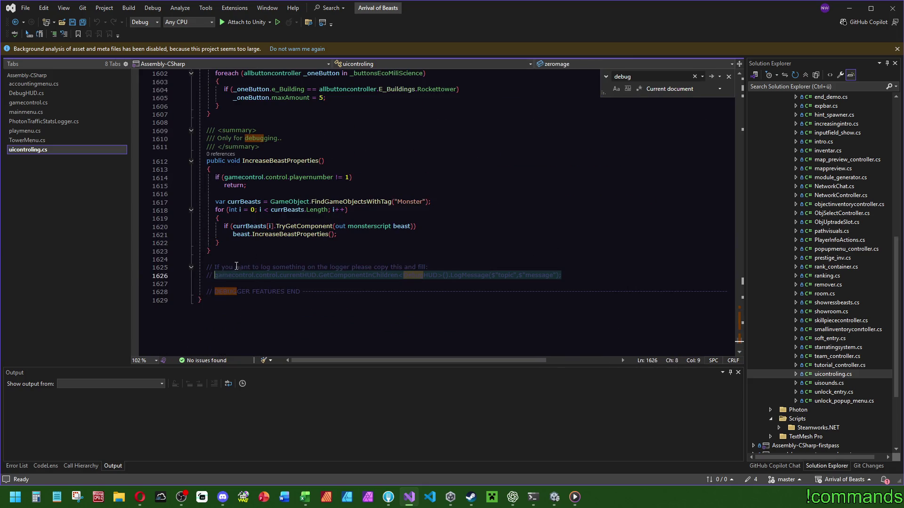
Go to PhotonTrafficStatsLogger.cs and scroll down to its Update method
click(264, 170)
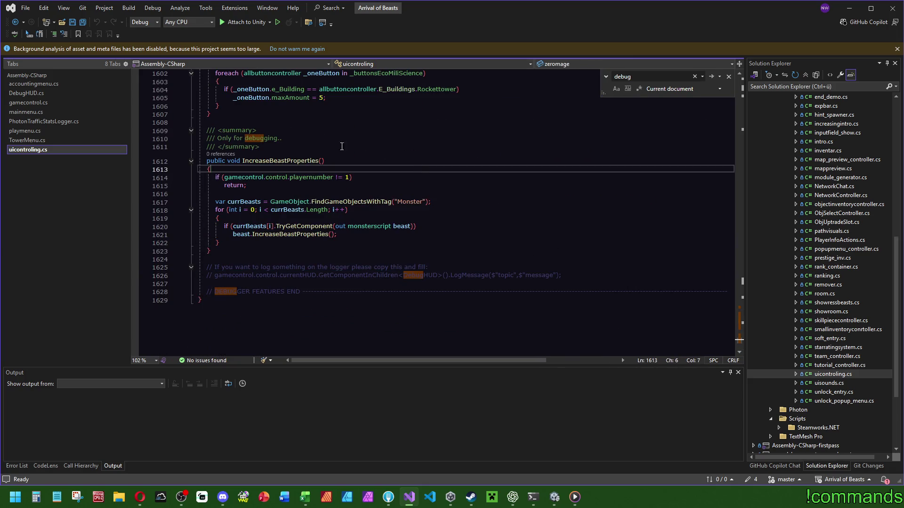
click(47, 122)
scroll(442, 266, down, 7)
scroll(442, 267, down, 7)
Paste the LogMessage call into Update and add var logMess holding the traffic string
click(216, 189)
key(ctrl+v)
click(425, 186)
key(Return)
text(var logMess =)
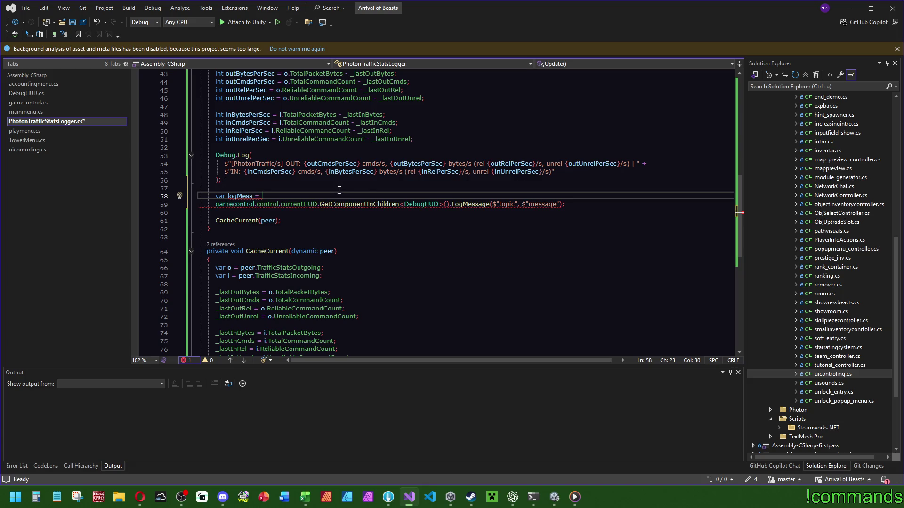
drag(234, 181, 225, 165)
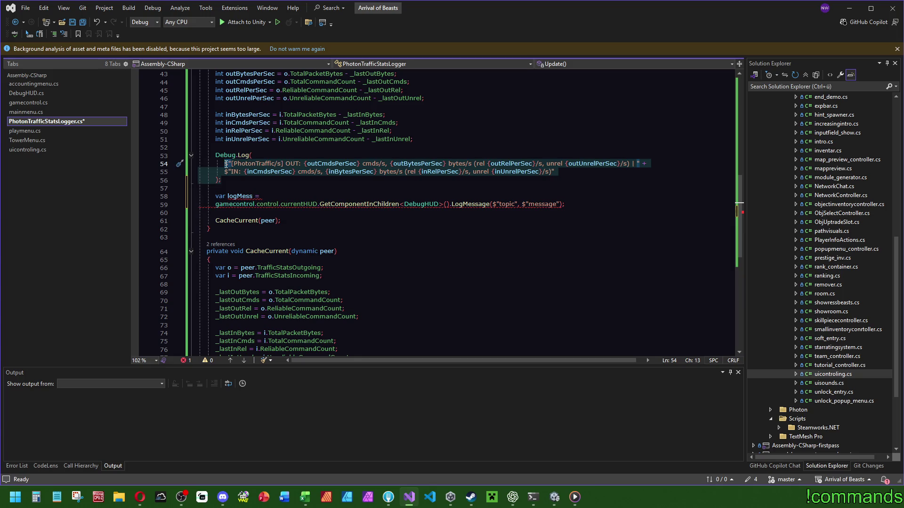
click(304, 200)
key(ctrl+v)
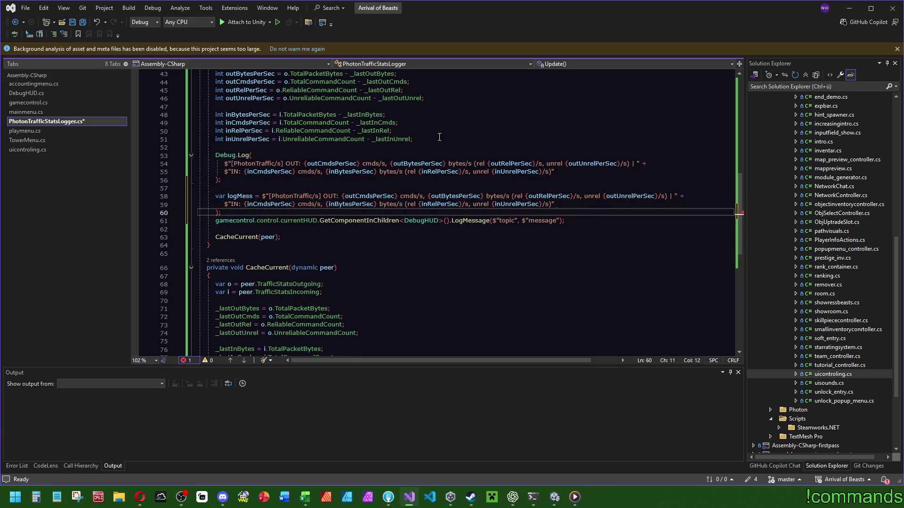
Replace 'topic' in the LogMessage call with the "[PhotonTraffic/s] OUT:" label
drag(221, 180, 215, 148)
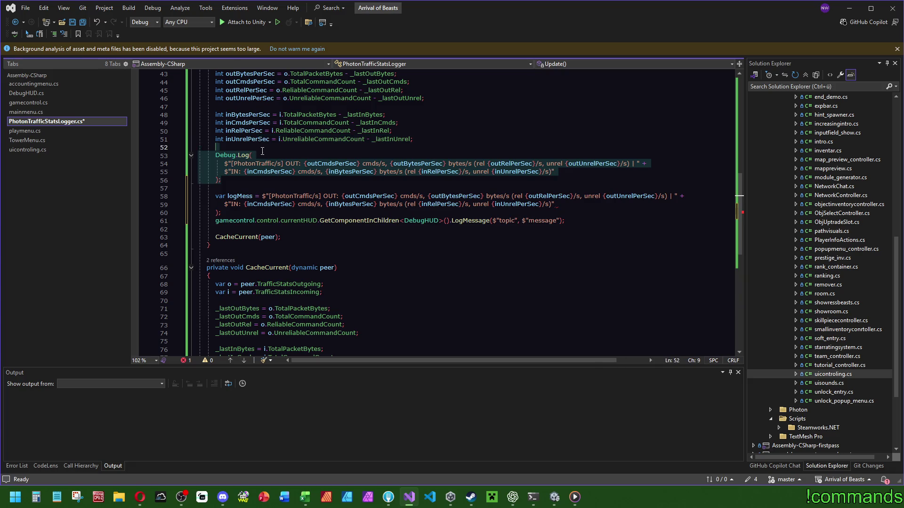
click(216, 147)
triple_click(284, 163)
click(292, 149)
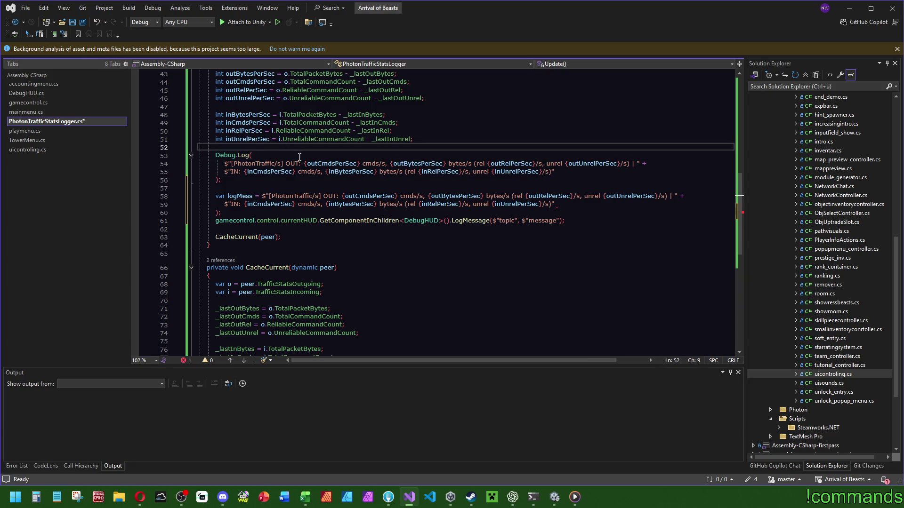
drag(300, 163, 225, 164)
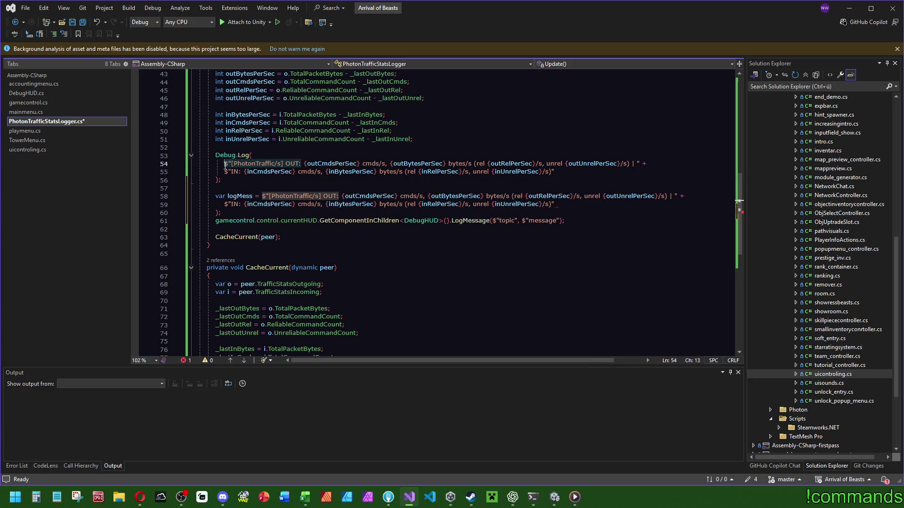
click(298, 149)
click(302, 163)
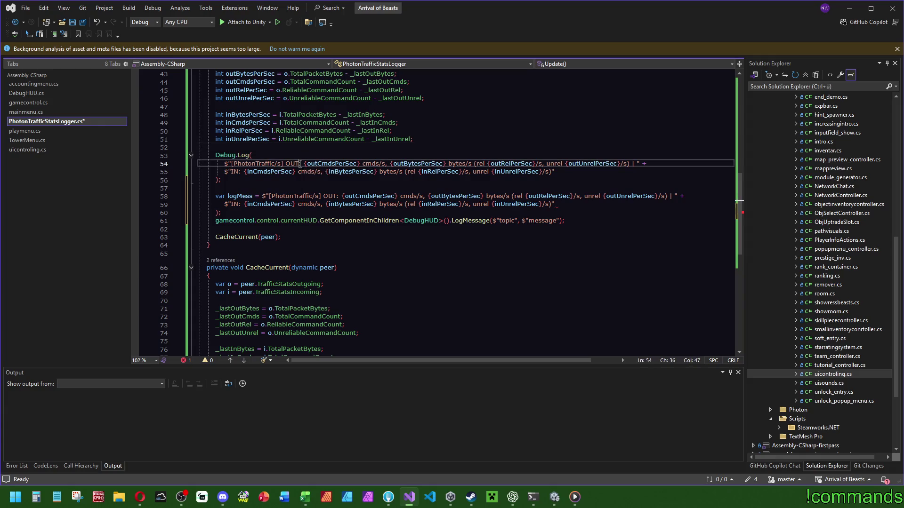
drag(302, 164, 232, 164)
key(ctrl+c)
double_click(508, 221)
key(ctrl+v)
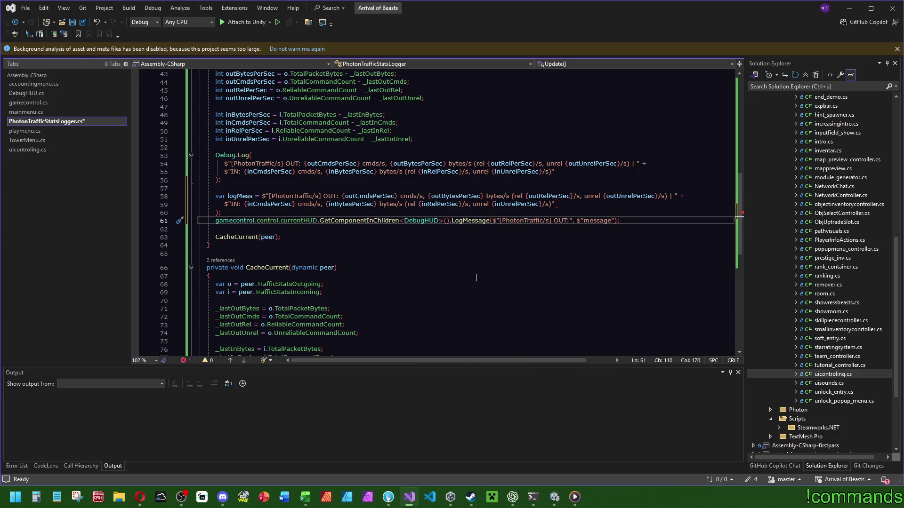
Delete the old Debug.Log block, end the logMess string with a semicolon, and save
click(318, 157)
drag(230, 189, 419, 146)
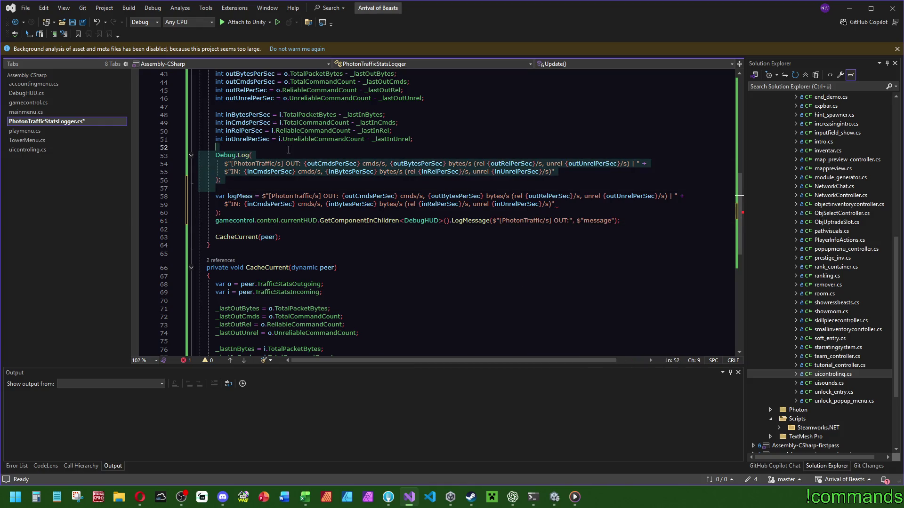
key(Delete)
click(405, 115)
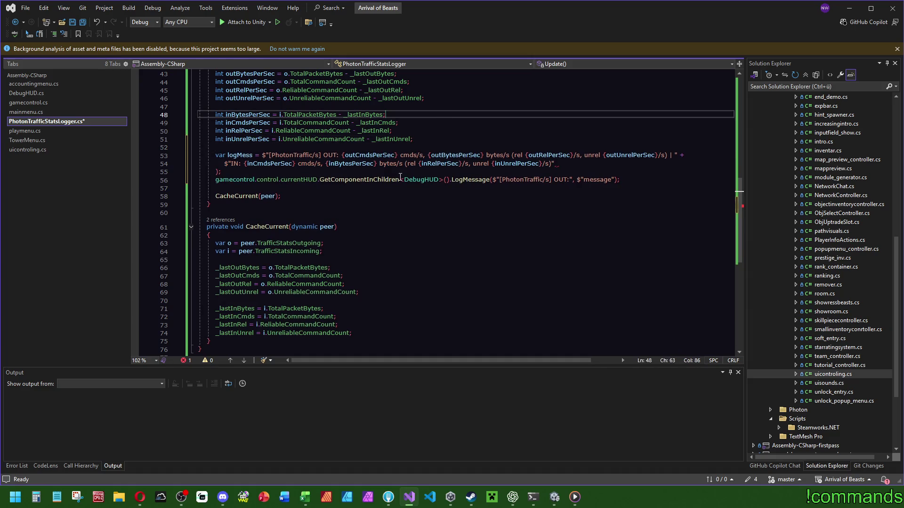
scroll(406, 172, up, 2)
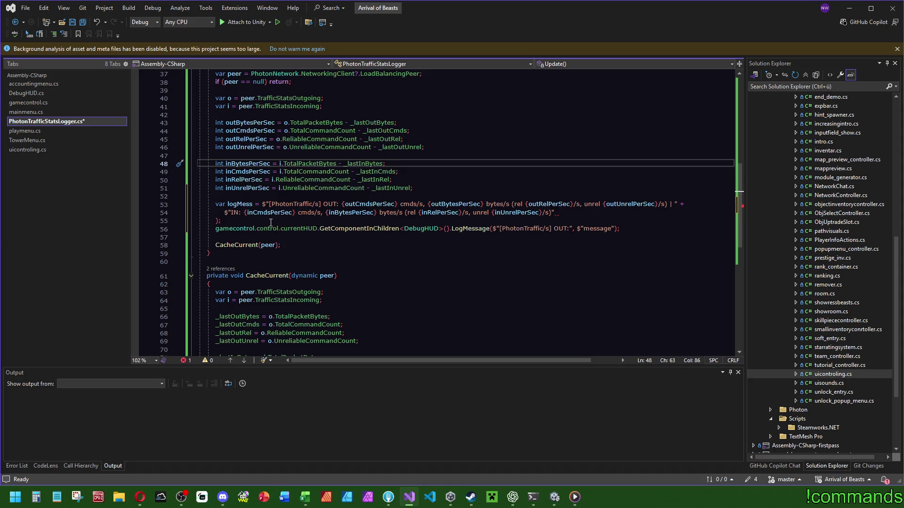
click(218, 221)
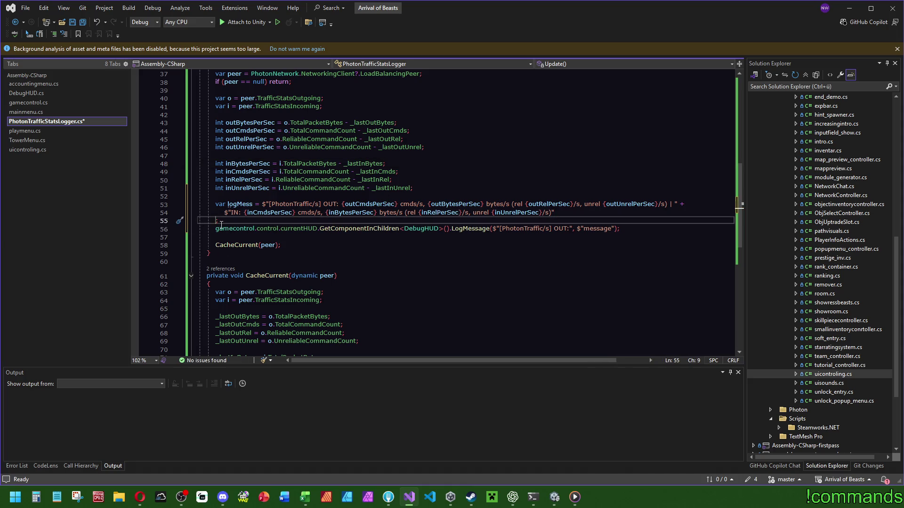
click(558, 212)
text(;)
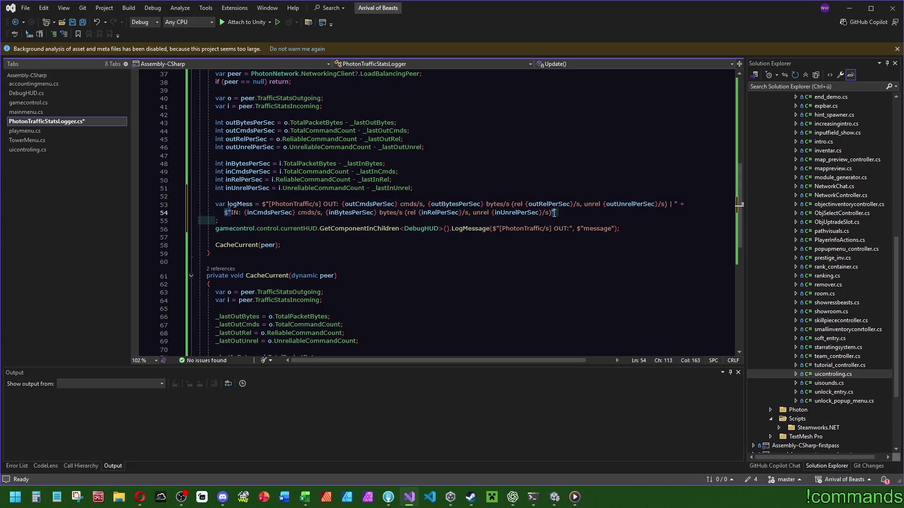
key(Delete)
click(399, 198)
click(72, 22)
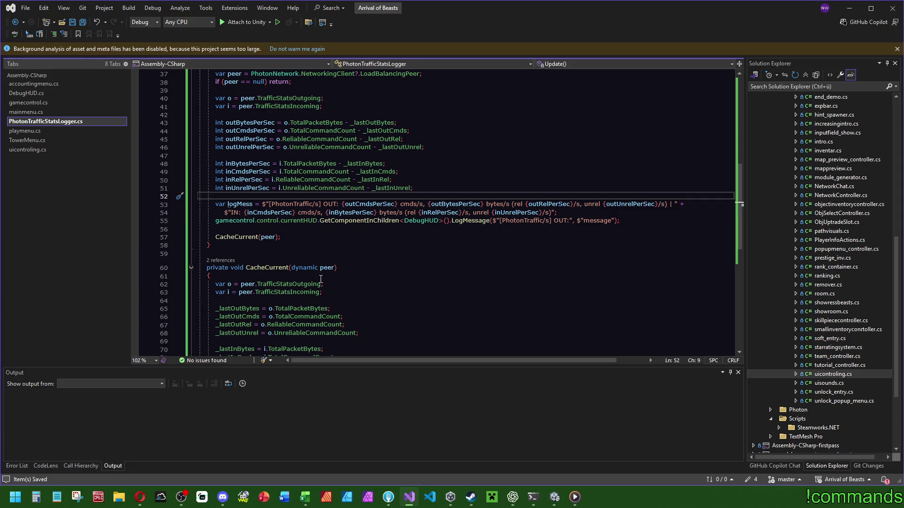
scroll(301, 237, up, 12)
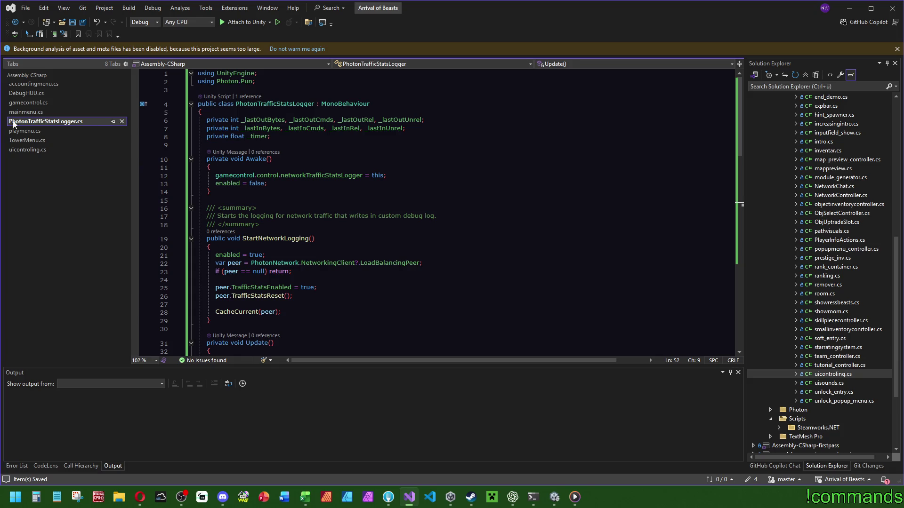
Save all open files and let Unity recompile the scripts
click(82, 25)
click(554, 498)
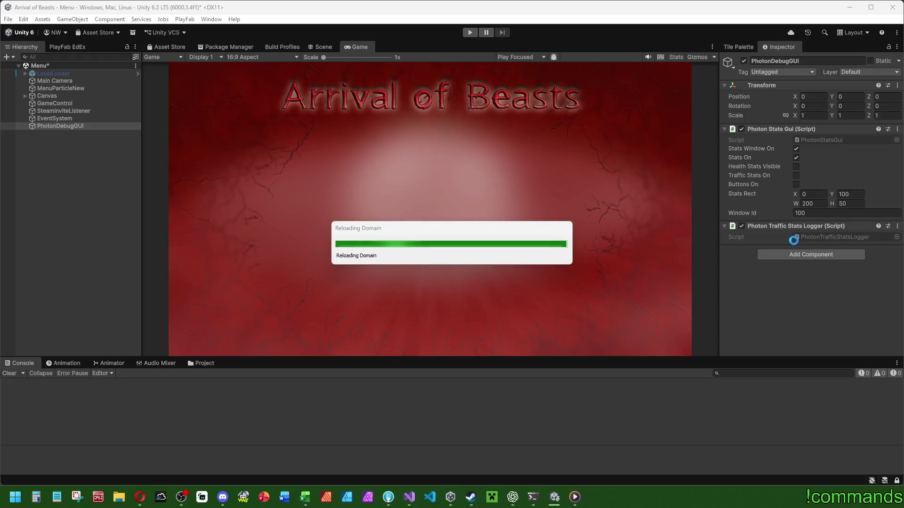
click(410, 497)
Look up DontDestroyOnLoad in gamecontrol.cs and add DontDestroyOnLoad(gameObject) to the logger's Awake
click(47, 102)
scroll(419, 208, down, 15)
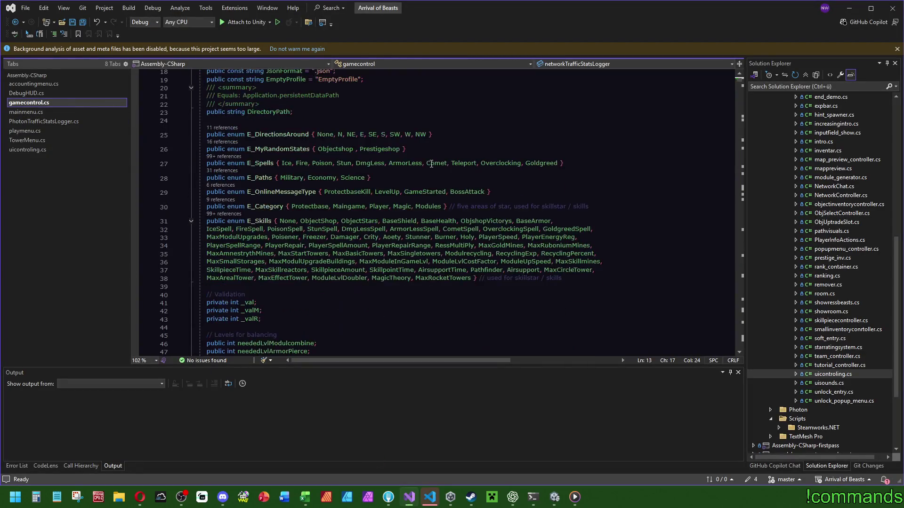
click(418, 209)
key(ctrl+f)
text(dont)
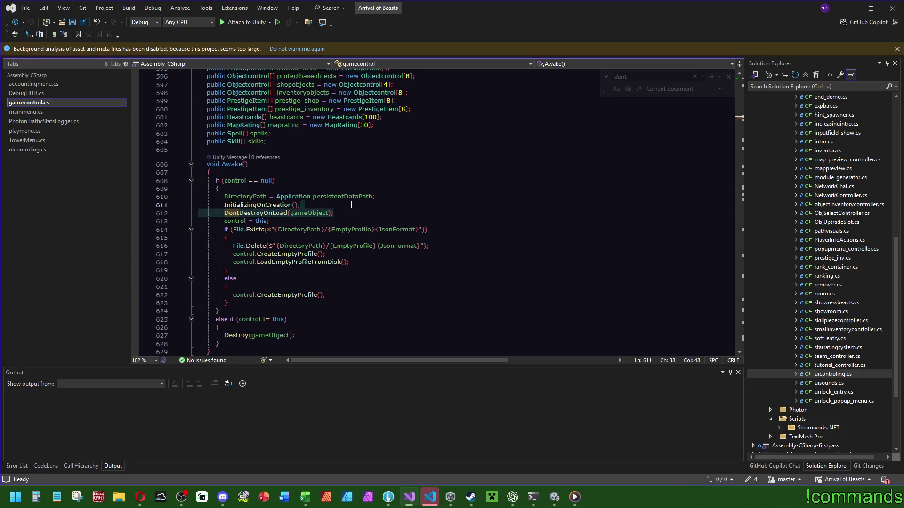
click(350, 170)
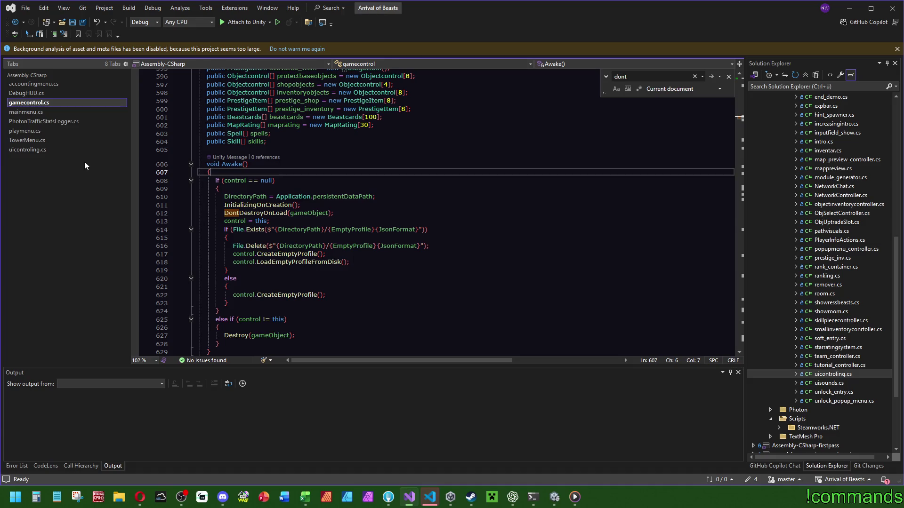
click(61, 121)
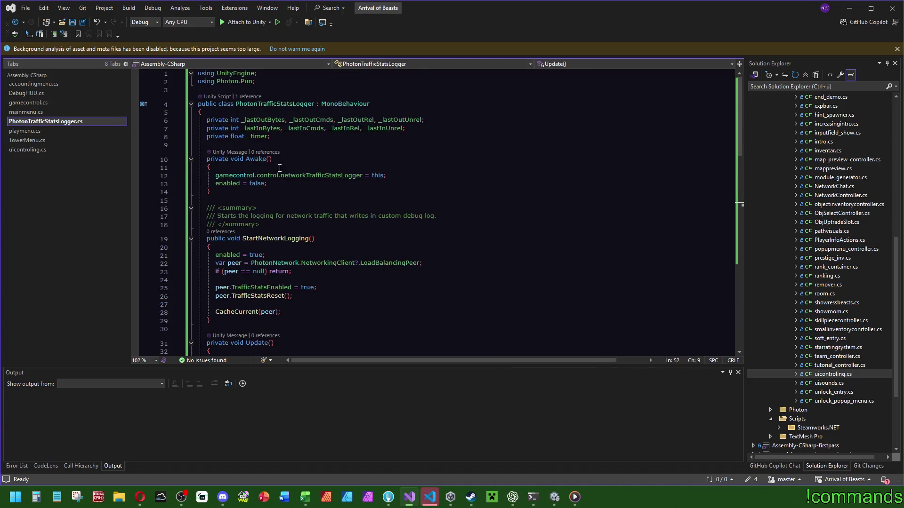
click(279, 167)
key(Tab)
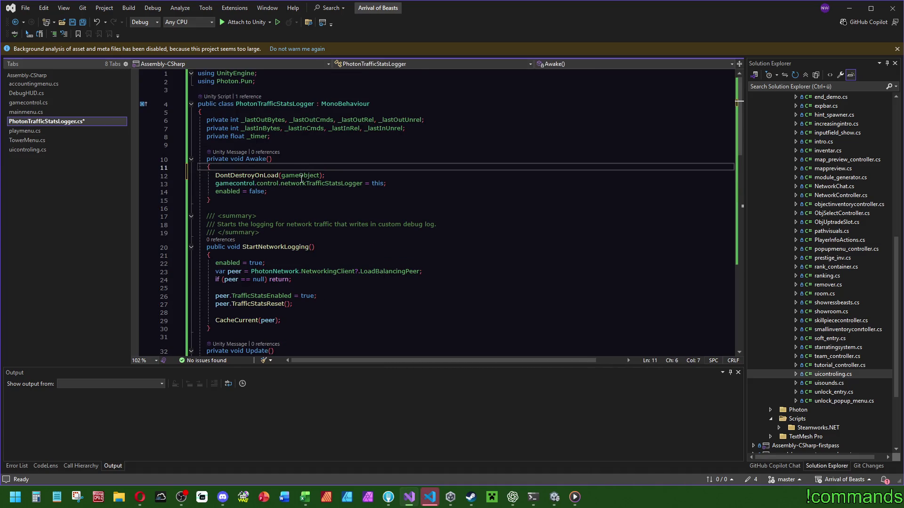
Save the logger script and close the stray VS Code welcome window
key(ctrl+s)
click(429, 497)
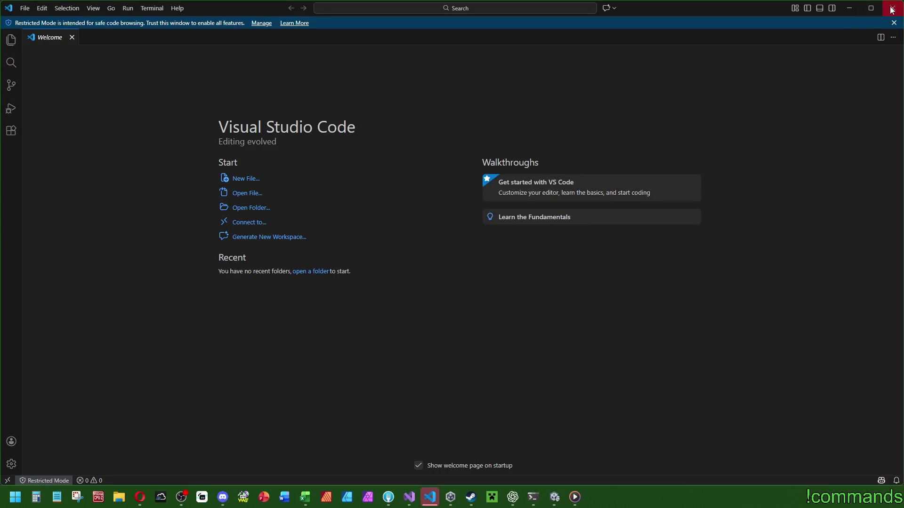
click(891, 10)
mouse_move(555, 497)
click(550, 443)
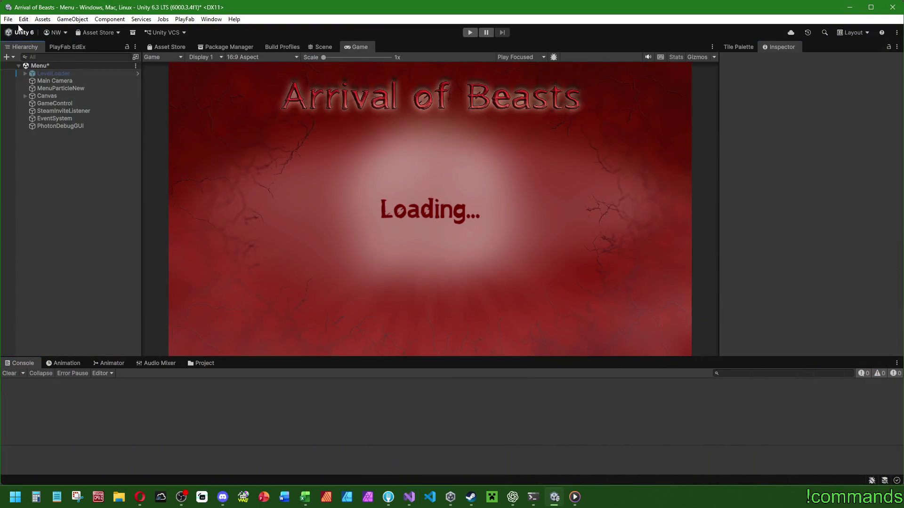
Save the Menu scene from Unity's File menu
click(23, 18)
click(8, 19)
click(24, 19)
click(8, 19)
click(26, 65)
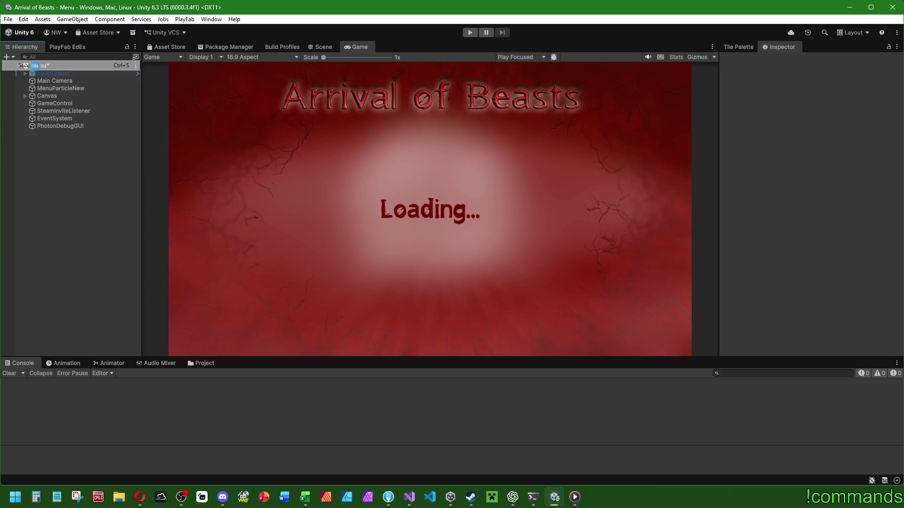
Run git status in Git Bash to list modified and untracked files
click(533, 497)
text(git status)
key(Return)
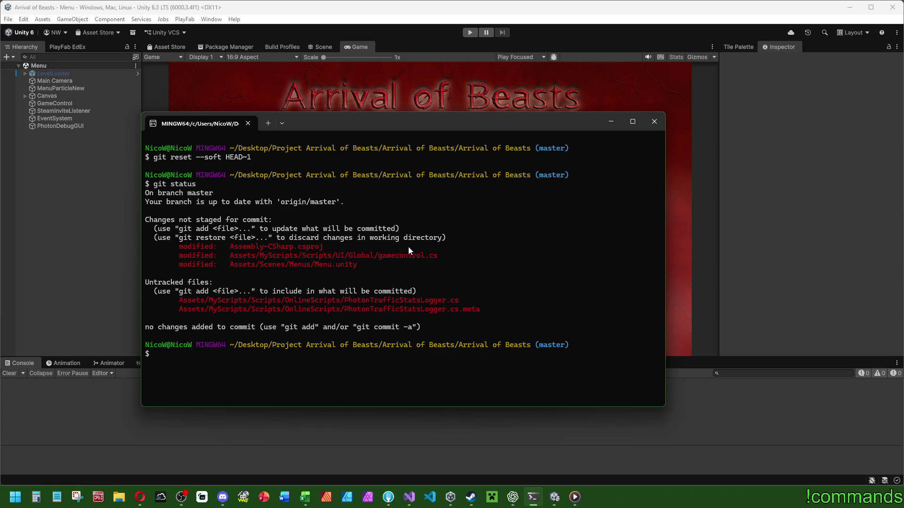
Close Git Bash and select PhotonDebugGUI to show its Photon Stats Gui and Traffic Stats Logger
click(654, 123)
click(61, 104)
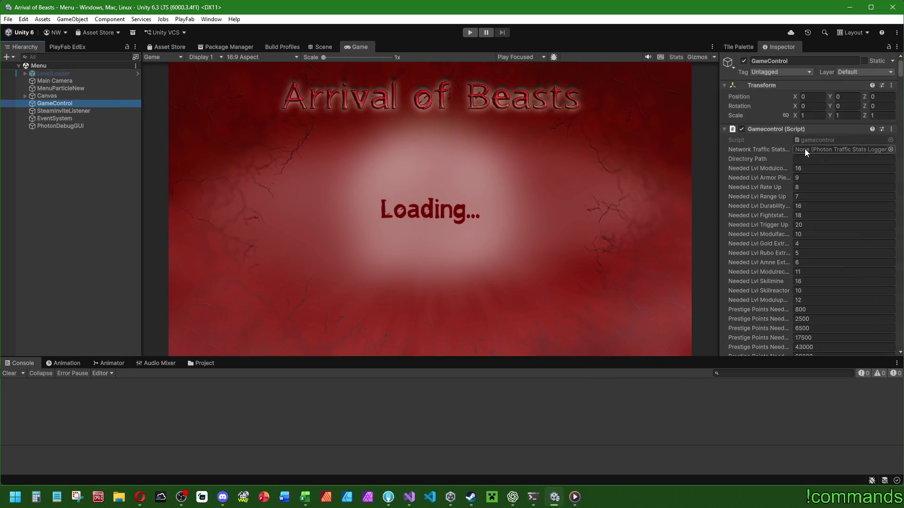
click(55, 248)
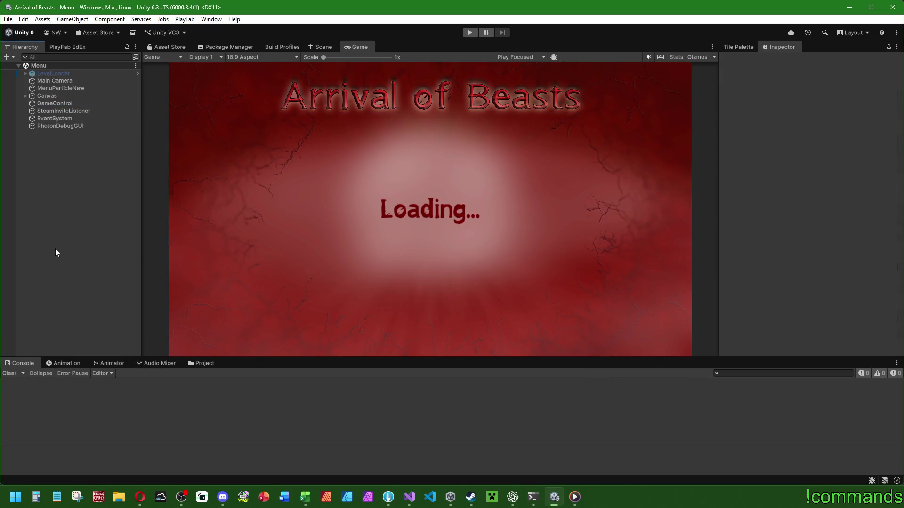
click(56, 126)
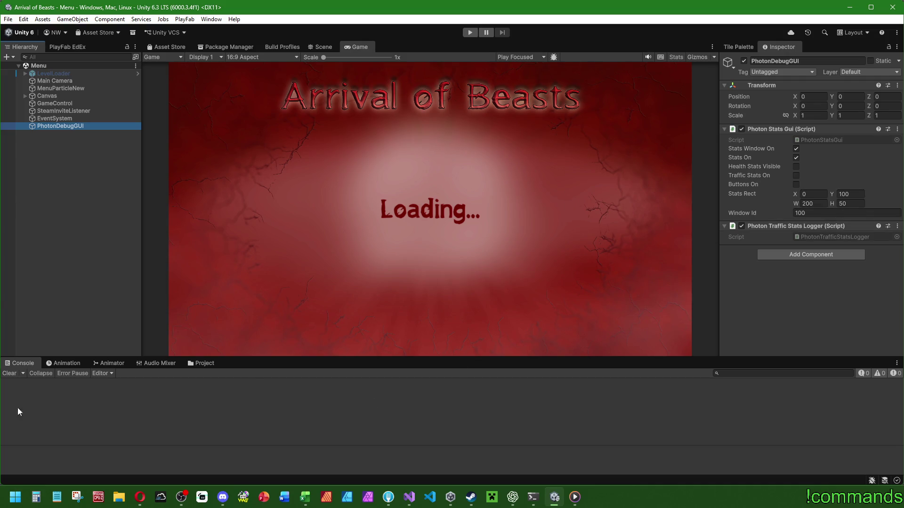
click(75, 496)
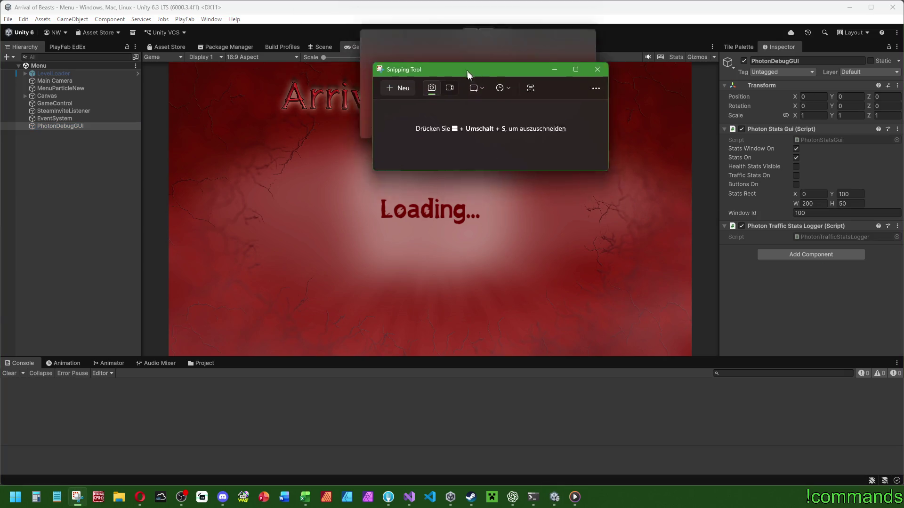
Snip the PhotonDebugGUI inspector and begin the ChatGPT message describing the logger GameObject setup
click(411, 119)
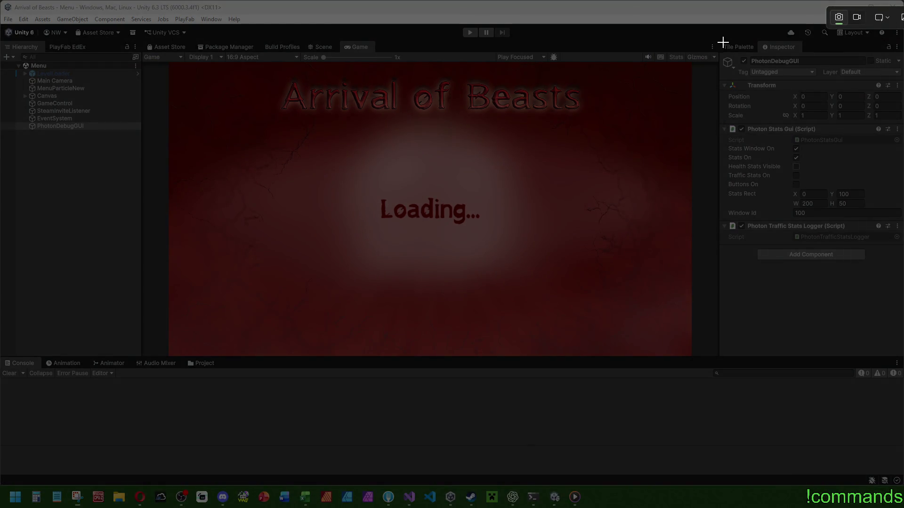
mouse_move(720, 52)
mouse_down()
mouse_move(791, 259)
mouse_move(901, 271)
mouse_move(901, 261)
mouse_up()
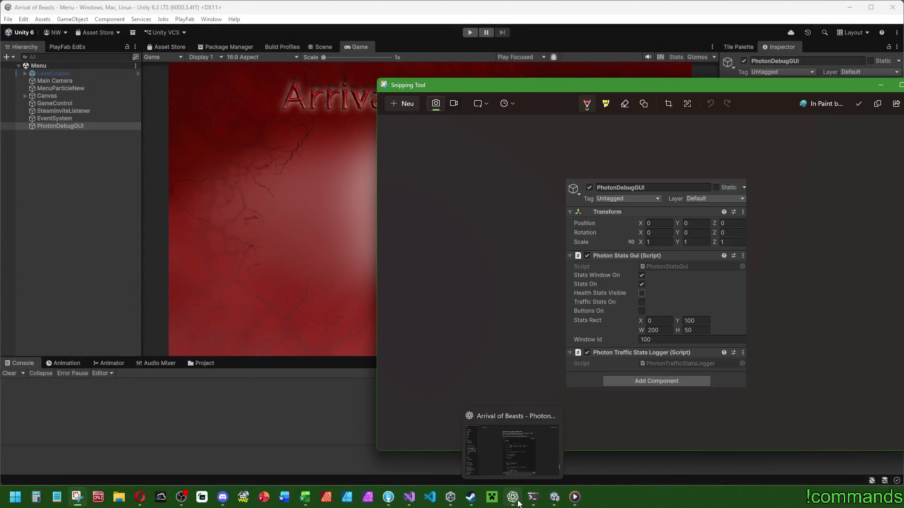
click(514, 498)
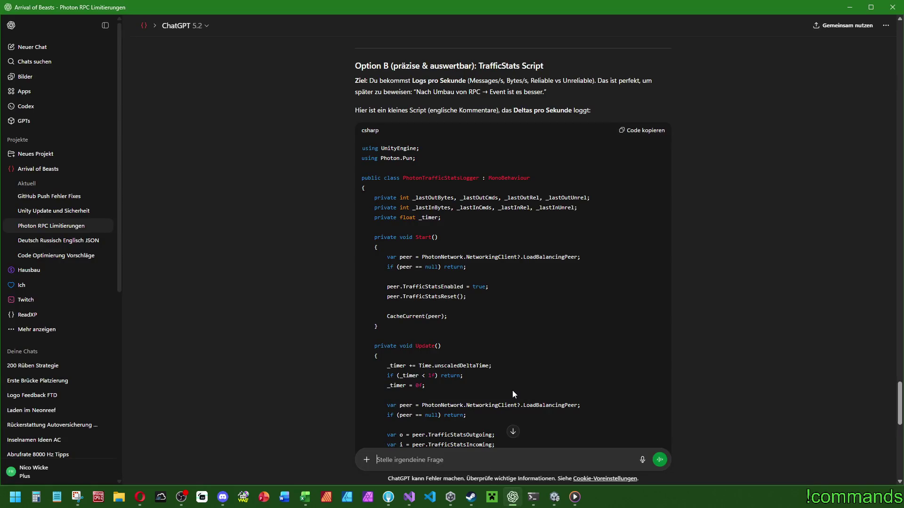
text(Hab das ganze jetzt mal aufgebaut als eigenes GameObject, was ich bei Spielstart dann STA)
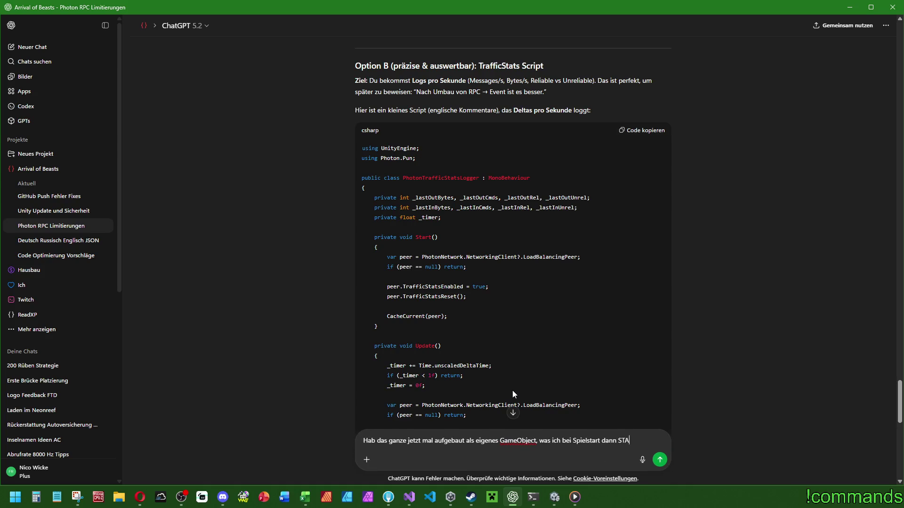
text(RTEN)
text( kann. Das G)
text(anze loggt in m)
text(ein eigenes )
text(Log)
text(Window)
text(. Was stelle i)
text(ch bei)
Paste the screenshot, ask what to set on PhotonStatsGui, and introduce 'unser eigener LogCode'
key(ctrl+v)
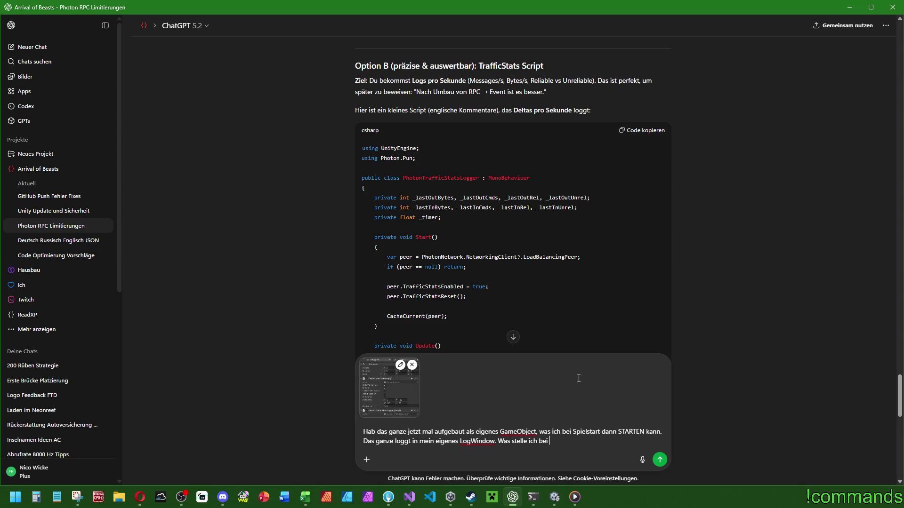
mouse_move(554, 497)
mouse_move(569, 463)
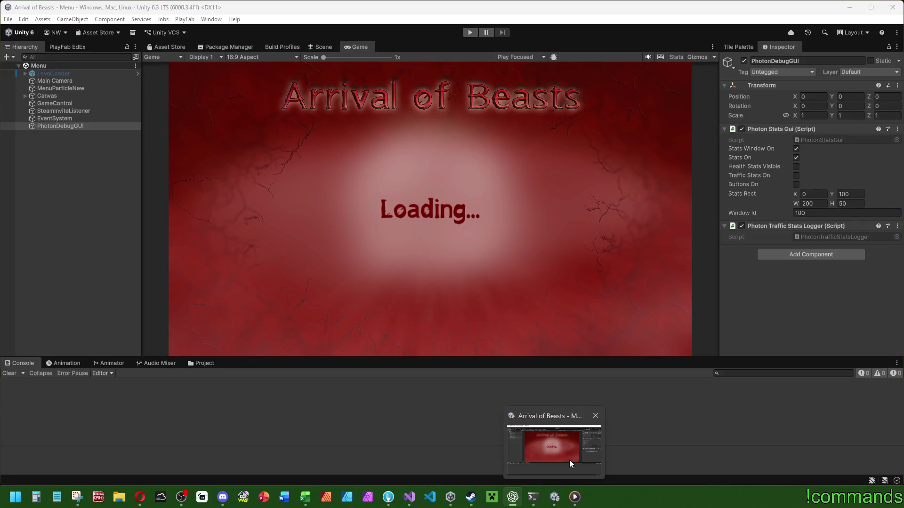
text(PhotonStatsGui Komponente ein?)
key(shift+Return)
key(shift+Return)
text(Das hier ist unser )
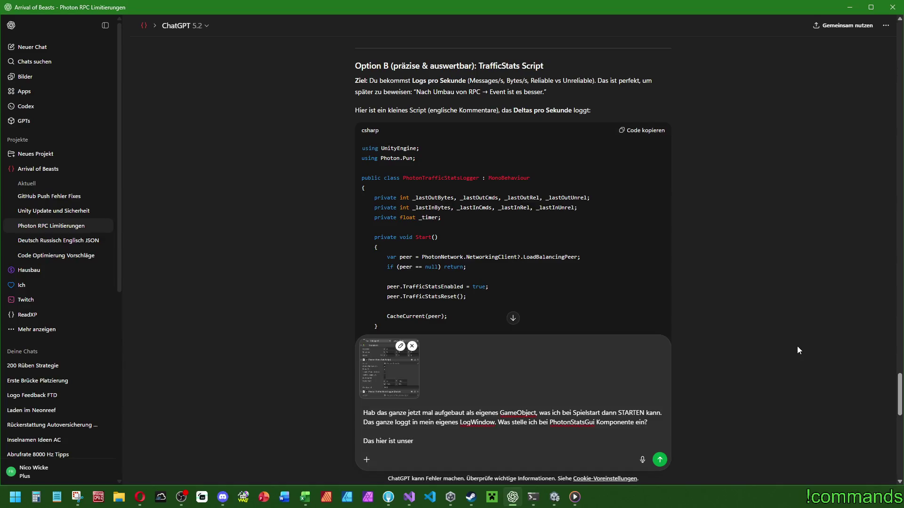
text(eigenes)
text(LogCode:)
key(shift+Return)
click(409, 497)
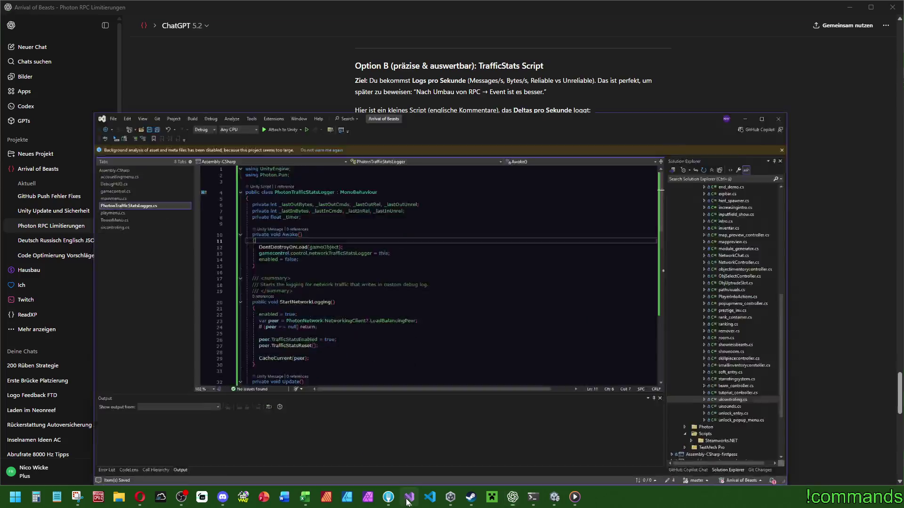
Paste the PhotonTrafficStatsLogger code into the draft and add '(persistent)'
scroll(479, 308, down, 14)
click(506, 271)
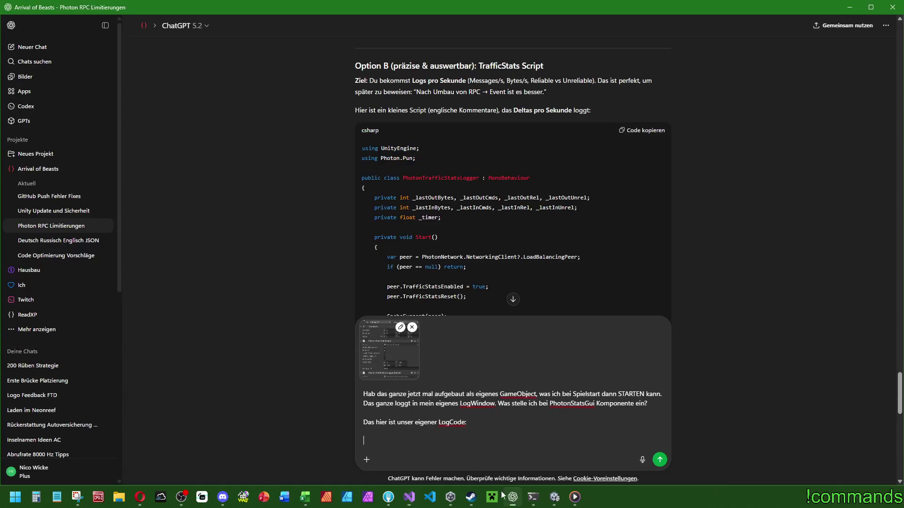
click(513, 497)
key(ctrl+v)
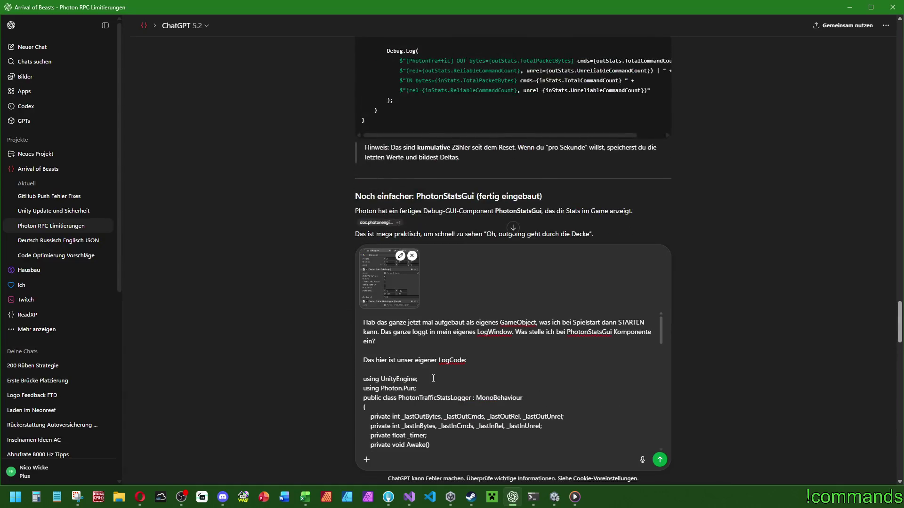
scroll(589, 189, down, 10)
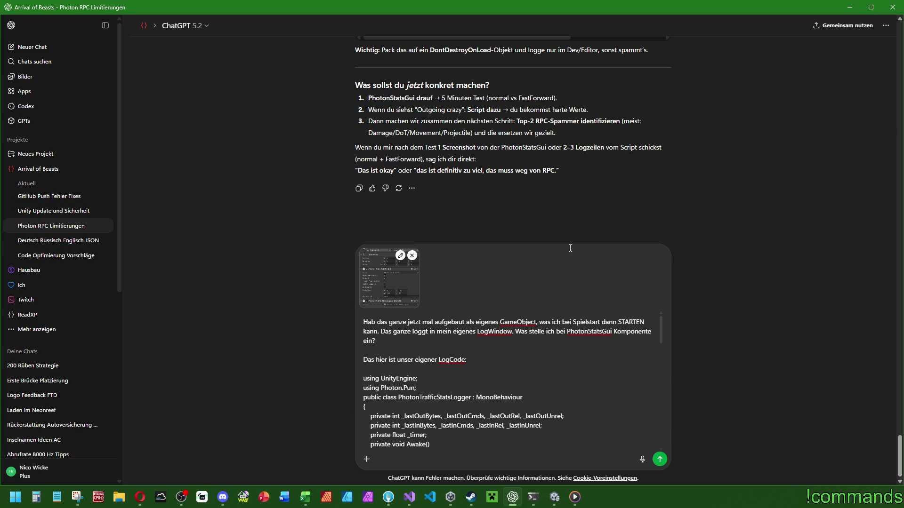
text(())
key(Left)
text(persi)
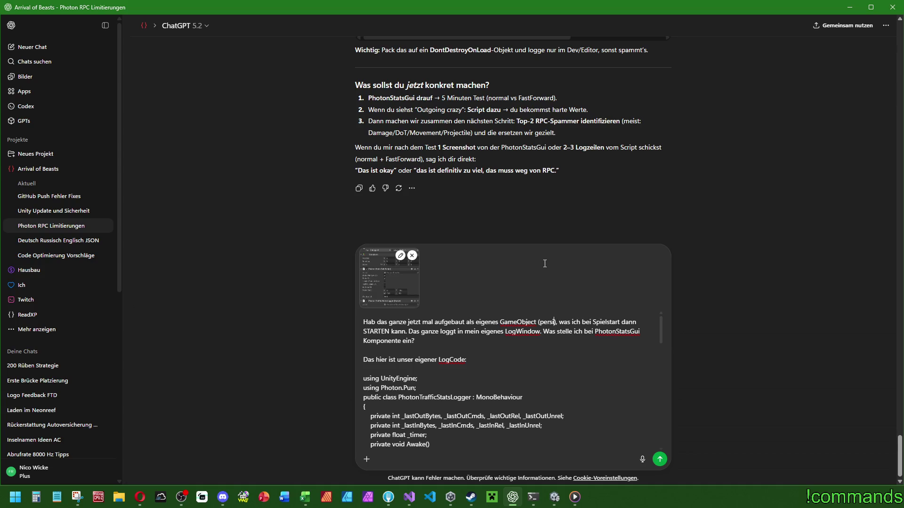
text(stent)
Insert '(Also: 4 Spieler im Raum beginnen eine Runde, worst case)' beside Spielstart
drag(606, 323, 611, 323)
key(Left)
text(())
key(Left)
text(Alo)
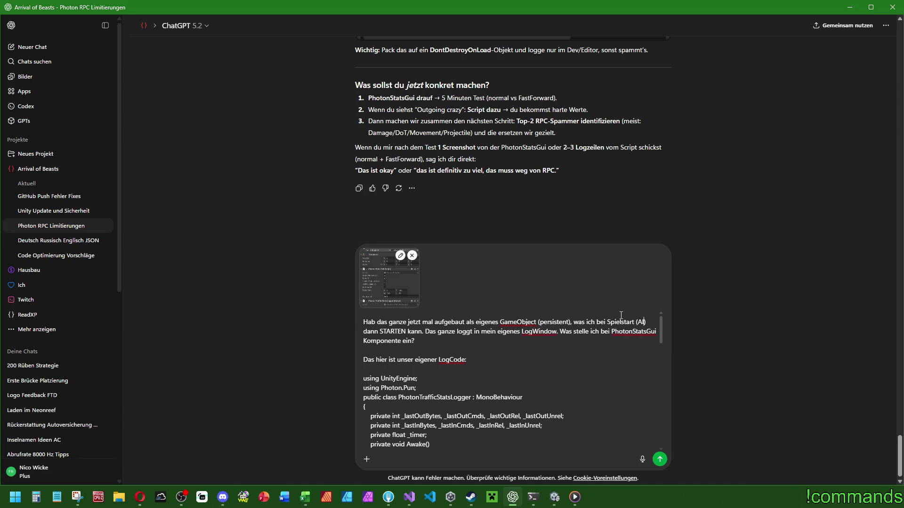
key(BackSpace)
text(so: )
text(4 Spieler im Rau)
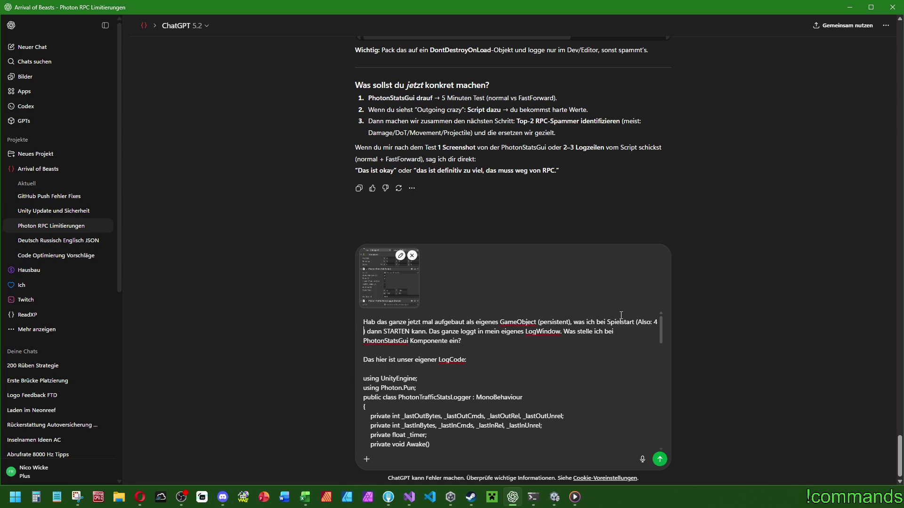
text(m beginnen eine R)
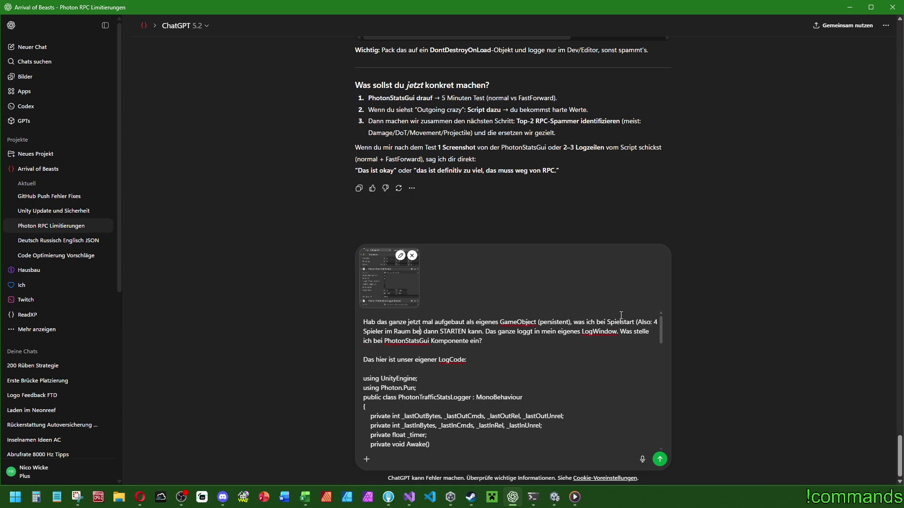
text(unde)
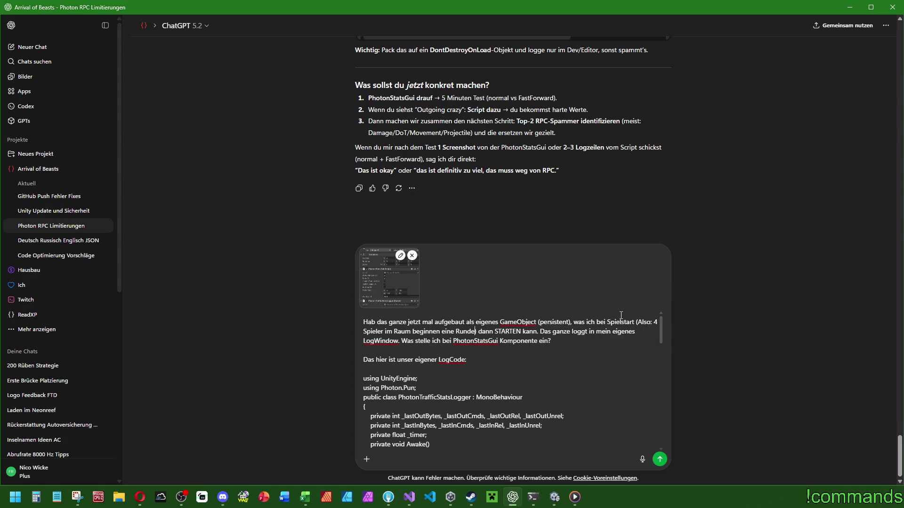
text(, )
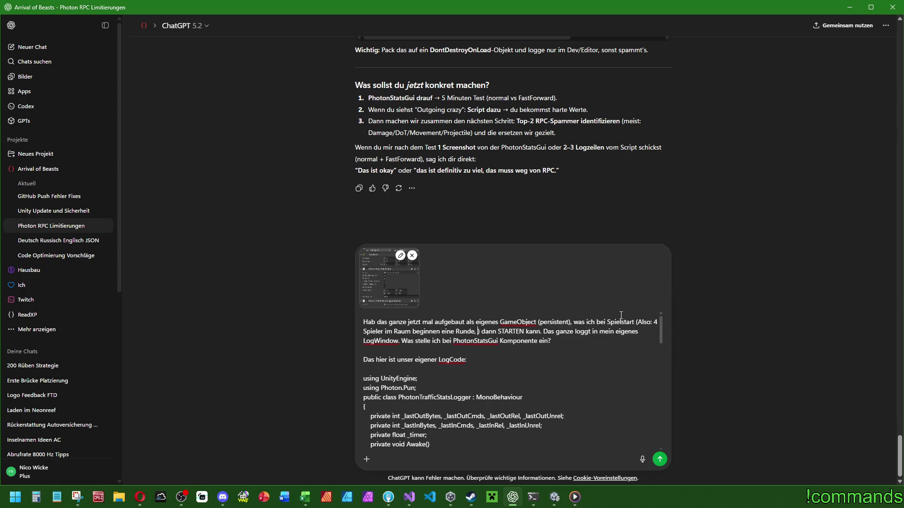
text(worst case)
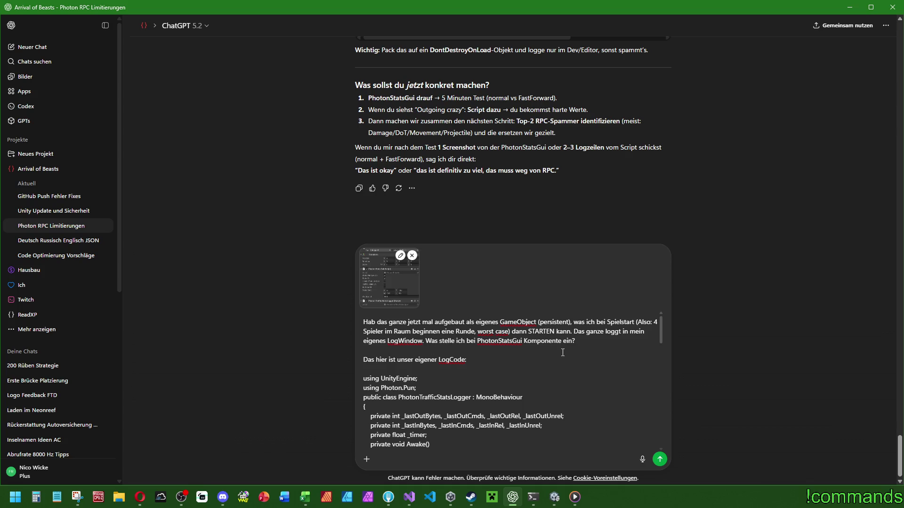
scroll(424, 359, down, 10)
scroll(506, 371, up, 15)
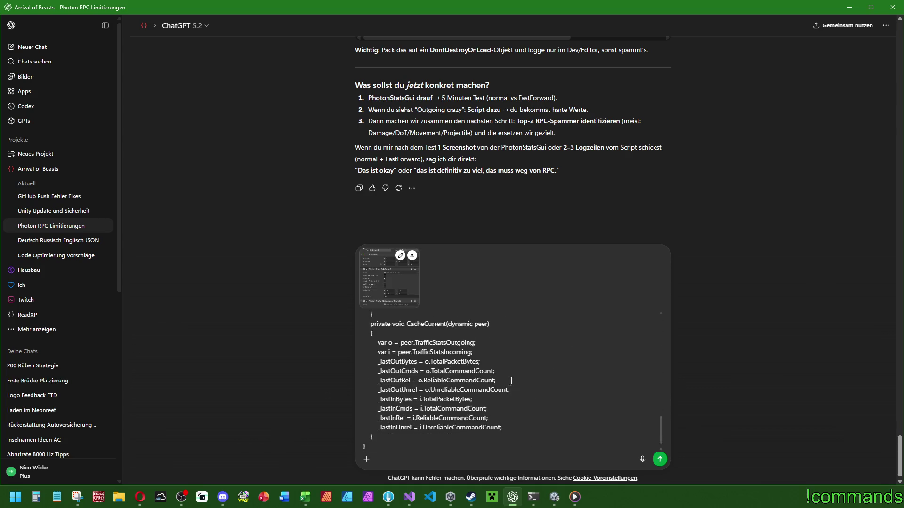
scroll(519, 161, down, 5)
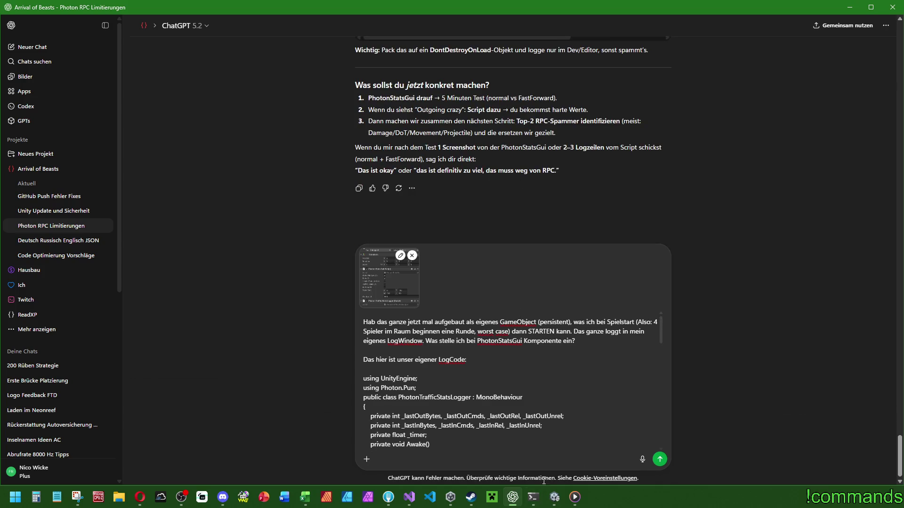
Add '(siehe Screenshot)' and 'beides hängt am gleichen Objekt' to the message and send it
click(523, 341)
text((sioehe Screenshot)
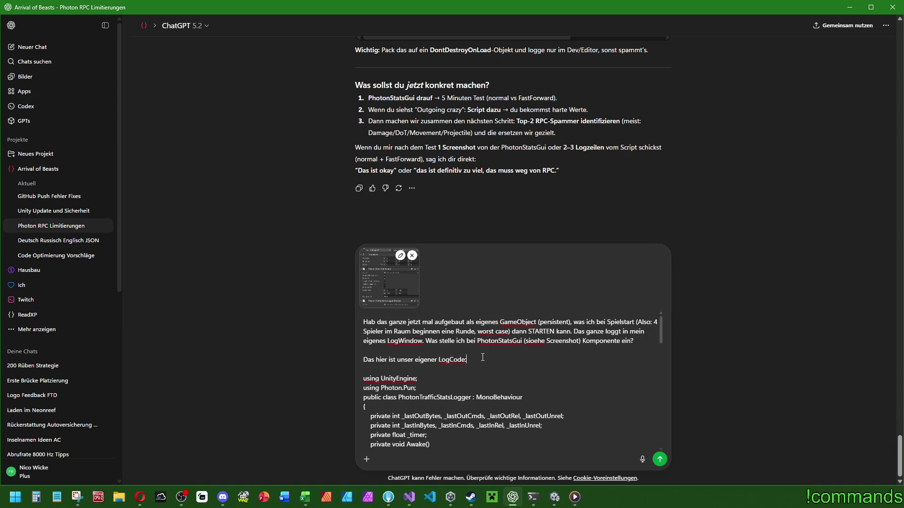
text((beides Hängt am)
key(BackSpace)
key(BackSpace)
key(BackSpace)
text(hängt am gleichen Objekt)
key(Return)
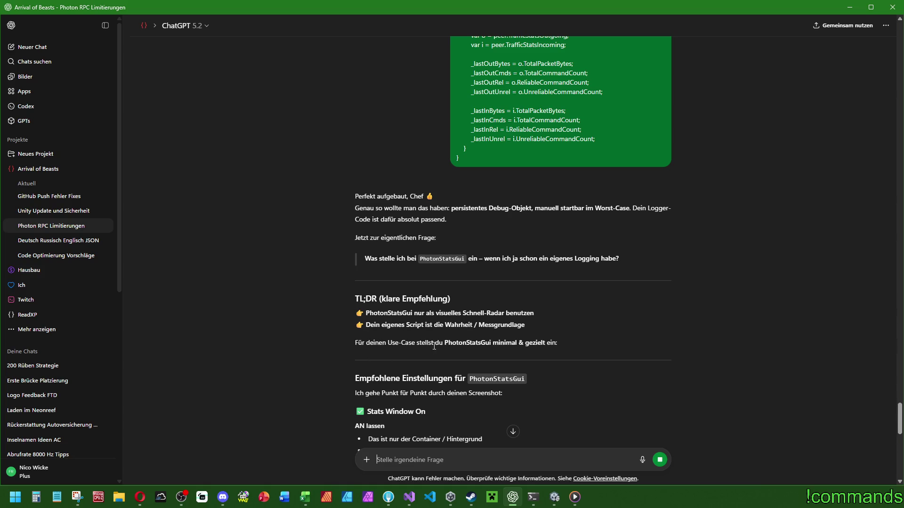
Read ChatGPT's recommendations and uncheck Stats On in the Photon Stats Gui component
scroll(423, 262, down, 4)
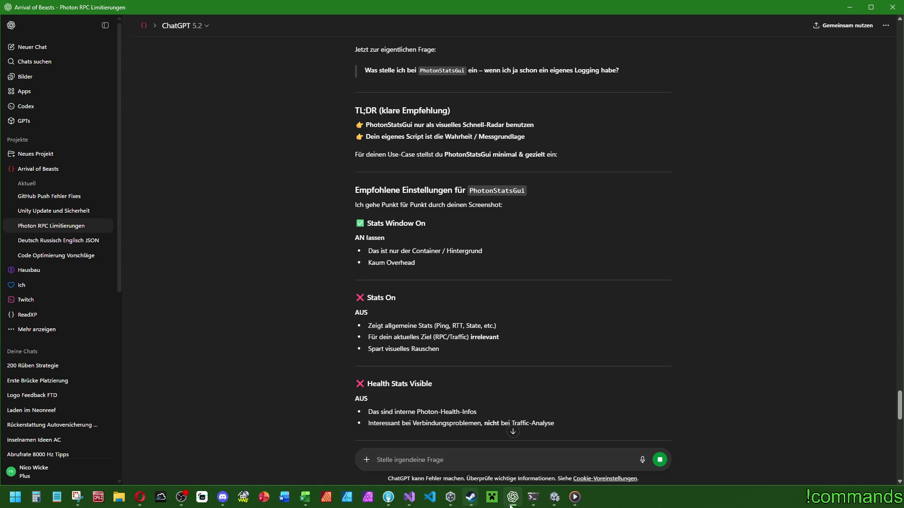
mouse_move(557, 497)
mouse_move(566, 456)
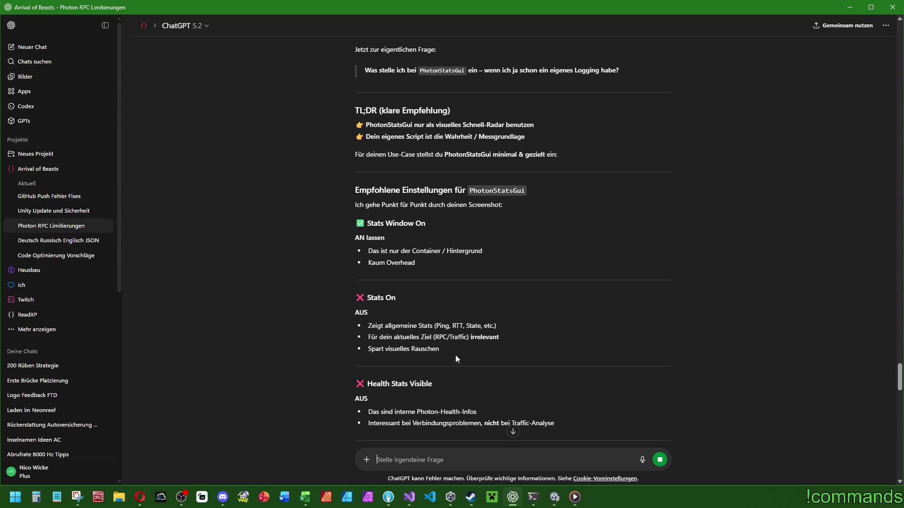
scroll(444, 360, down, 2)
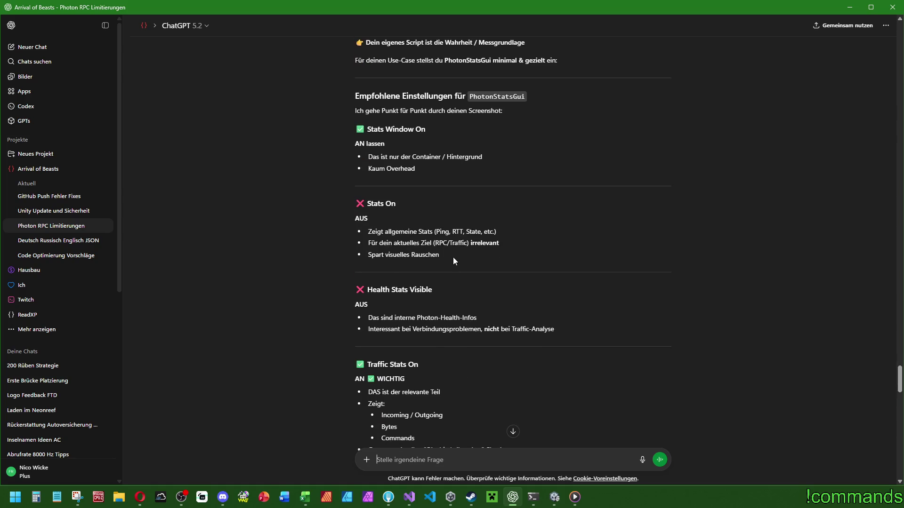
click(796, 158)
click(511, 501)
scroll(466, 280, down, 2)
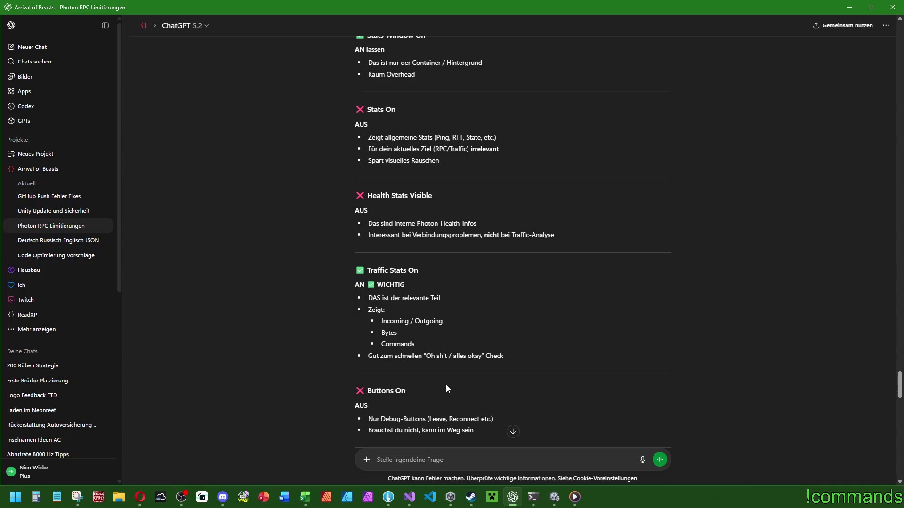
Compare ChatGPT's suggested Stats Rect values against the Unity Inspector
click(554, 497)
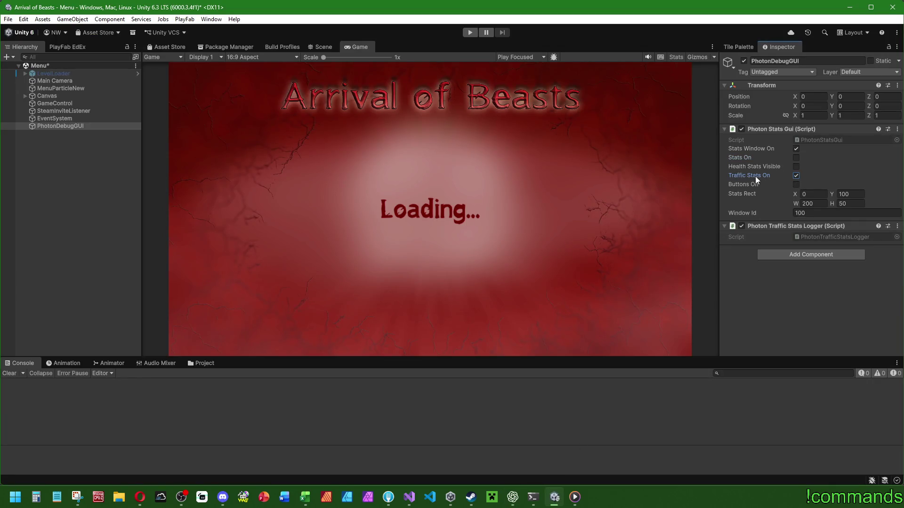
click(518, 500)
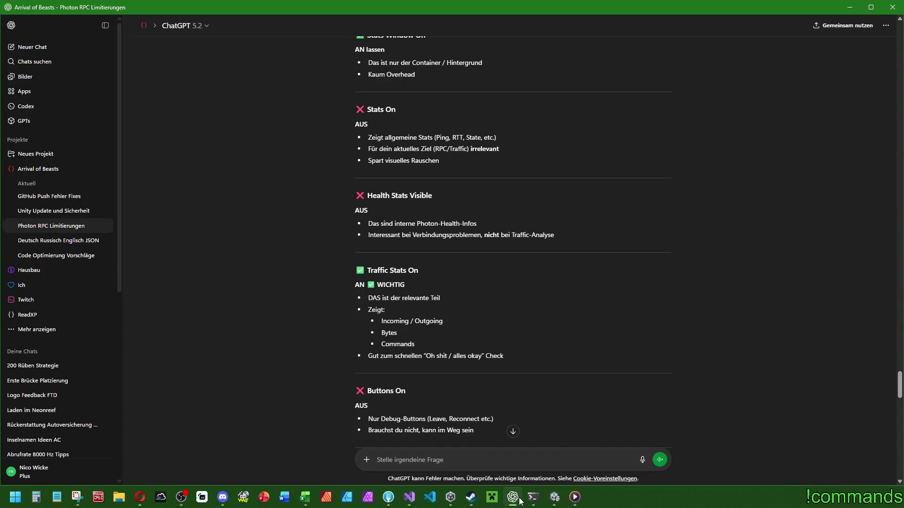
scroll(472, 314, down, 4)
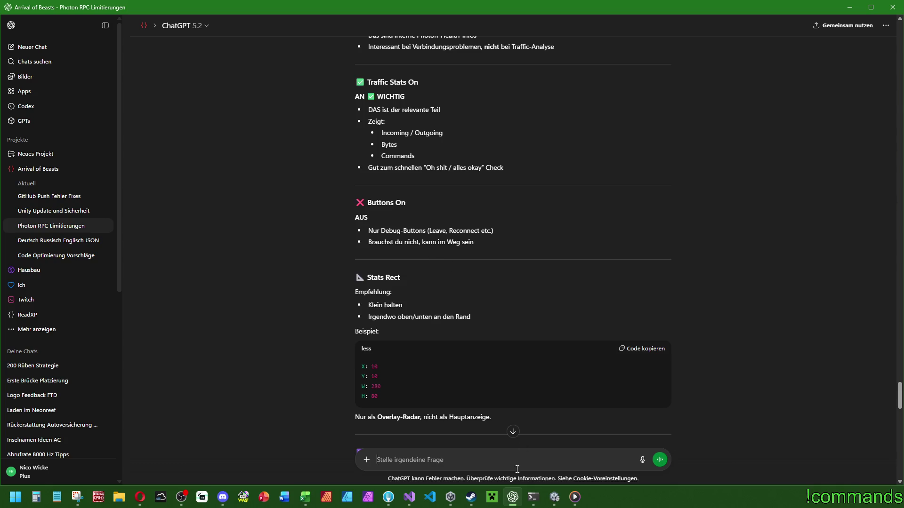
click(554, 499)
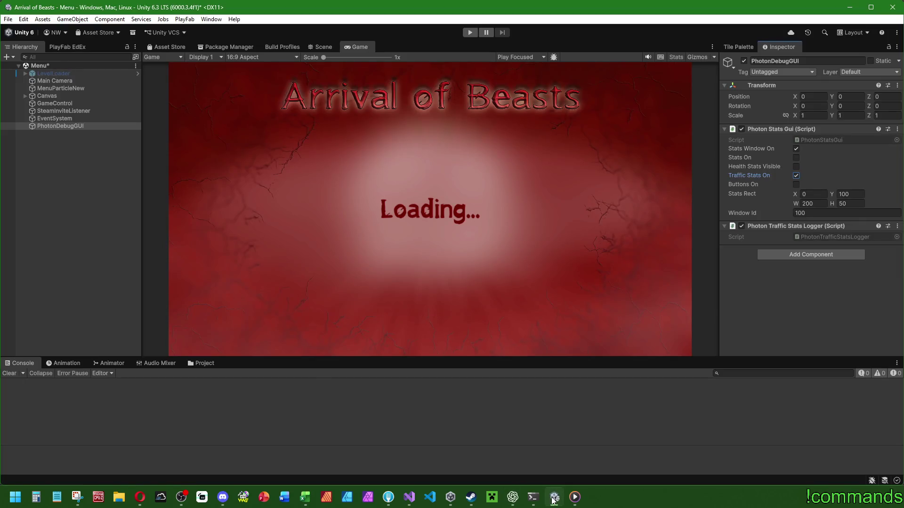
click(554, 500)
scroll(391, 279, down, 2)
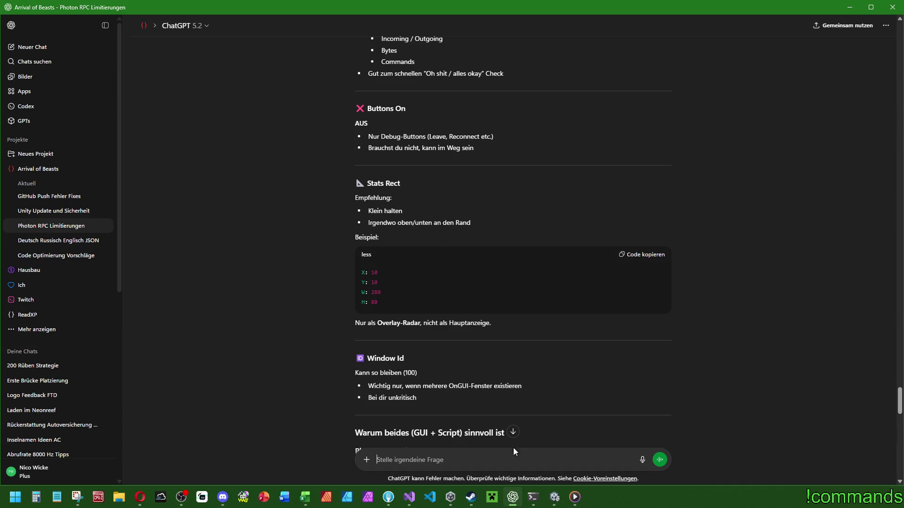
click(555, 497)
Set the Photon Stats Gui Stats Rect to X 10, Y 10, width 280, height 80
text(100)
key(Tab)
text(1)
click(822, 204)
text(280)
key(Return)
click(812, 194)
text(10)
key(Tab)
text(10)
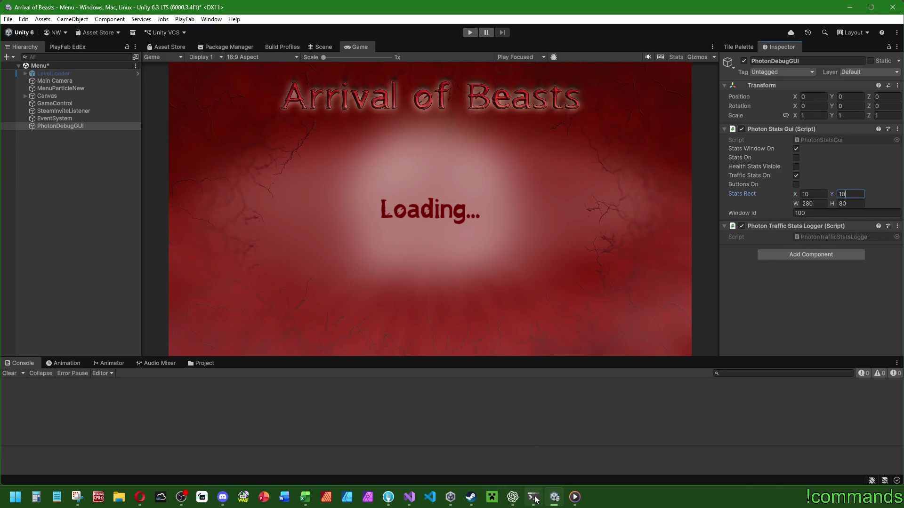
Read further down ChatGPT's reply to the flagged "message" versus logMess bug
click(512, 497)
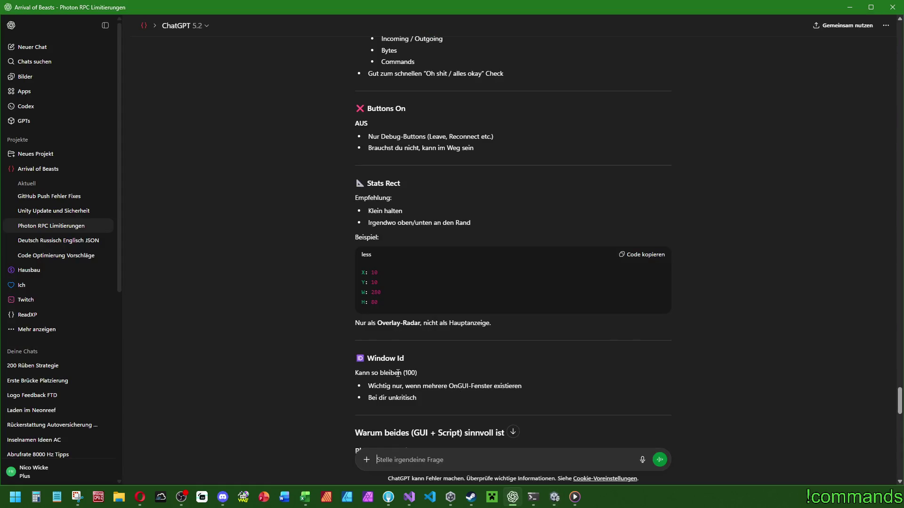
scroll(433, 365, down, 2)
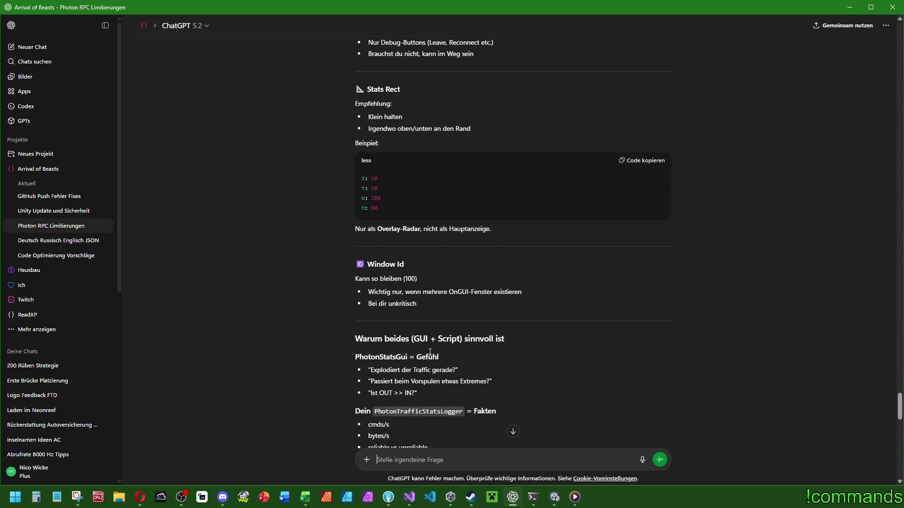
scroll(451, 349, down, 2)
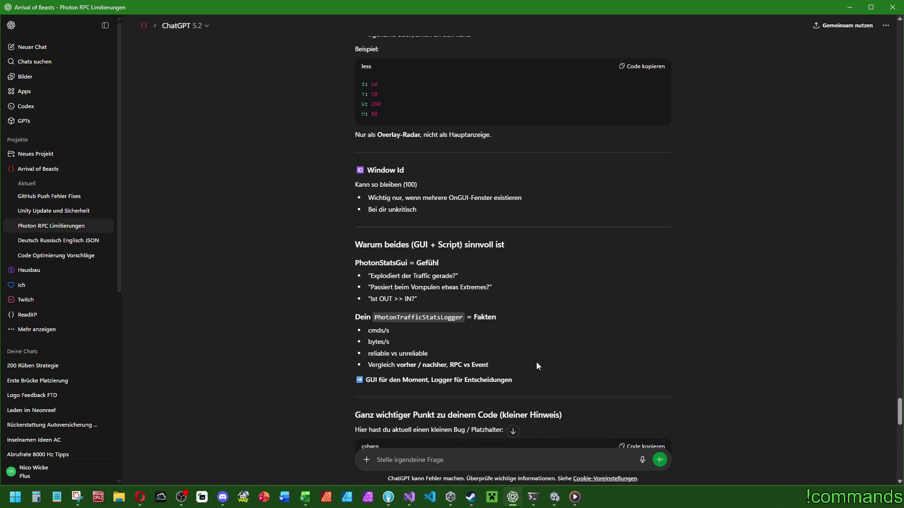
scroll(538, 366, down, 2)
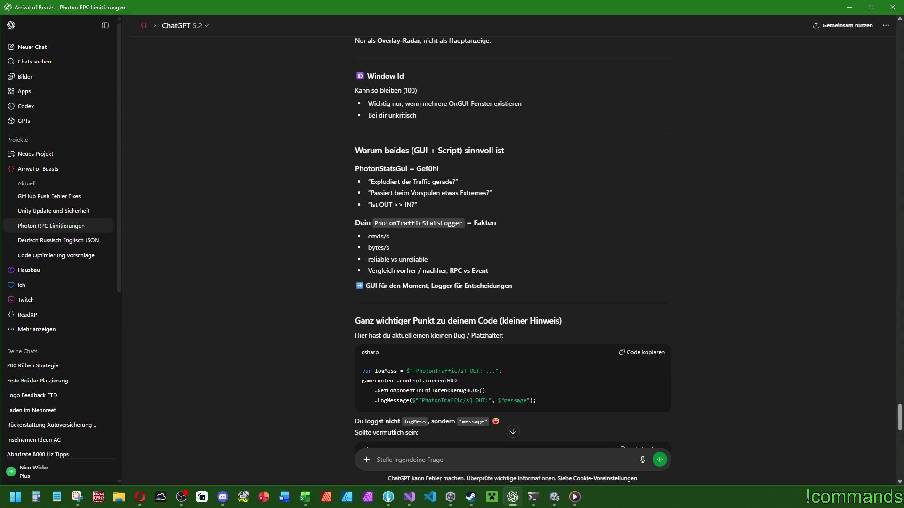
scroll(472, 338, down, 2)
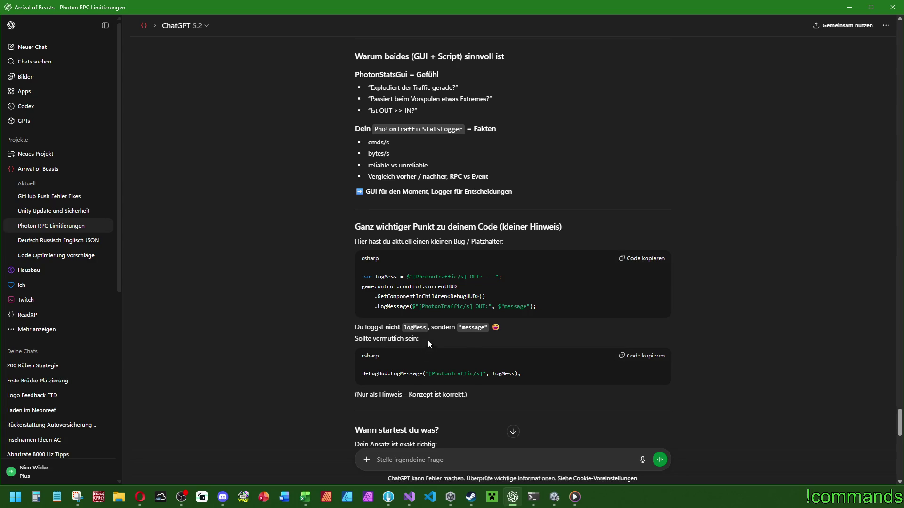
scroll(474, 358, down, 2)
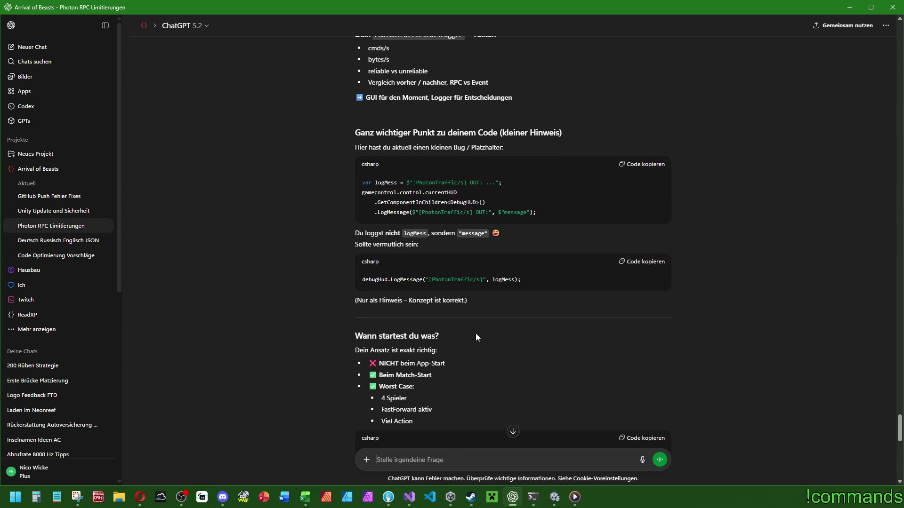
Scroll ChatGPT's reply through to its Fazit, then bring up the logger script in Visual Studio
scroll(415, 339, down, 2)
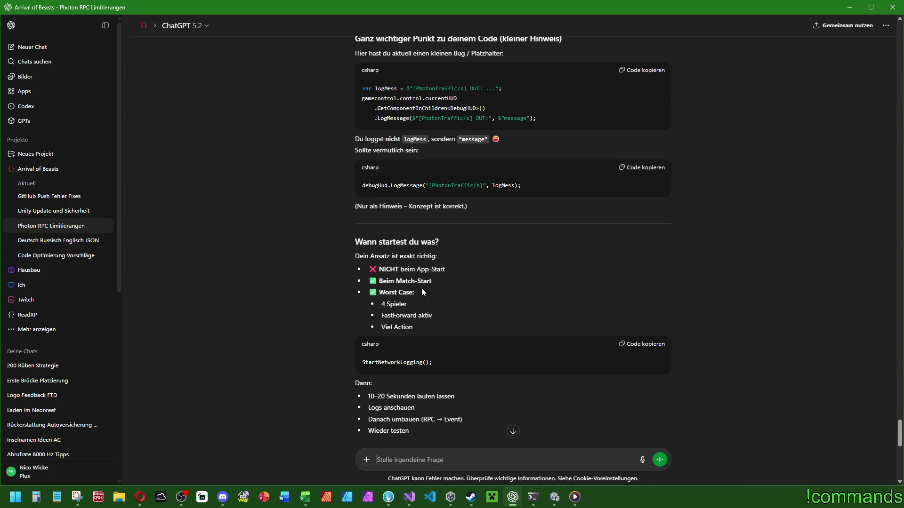
scroll(409, 367, down, 2)
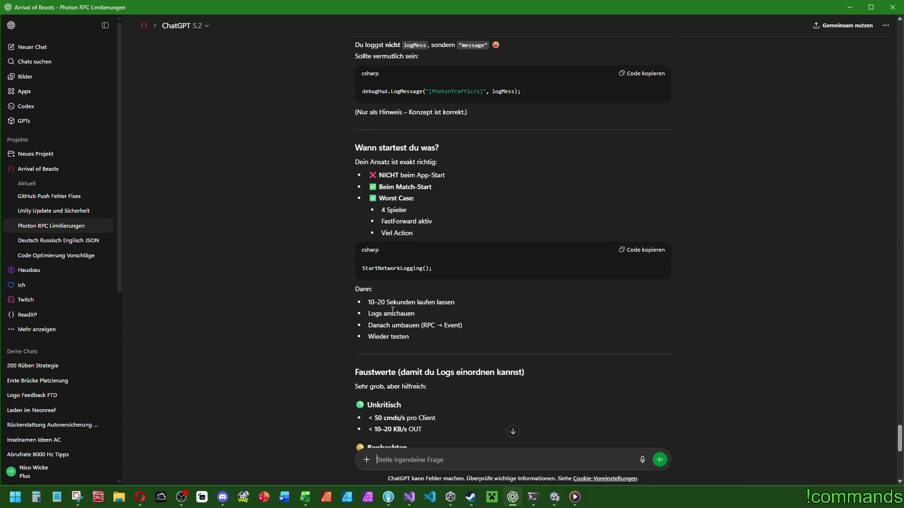
scroll(469, 341, down, 2)
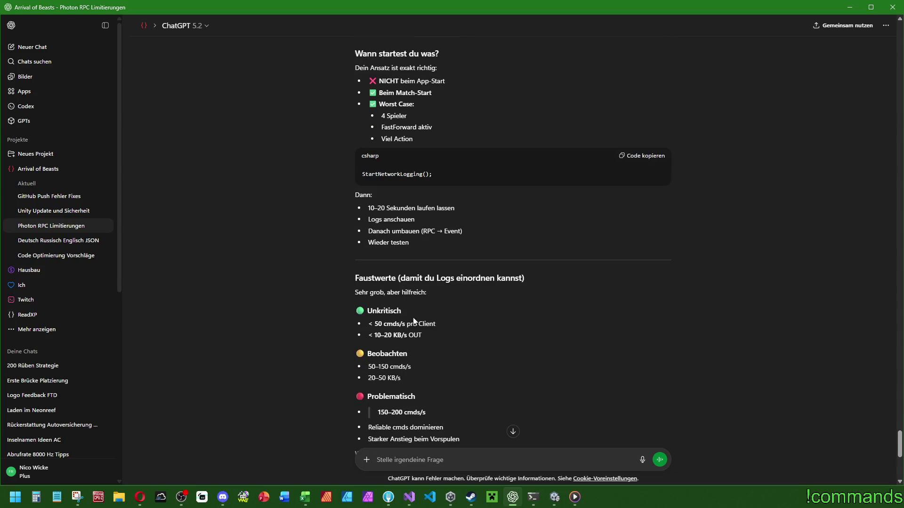
scroll(448, 330, down, 7)
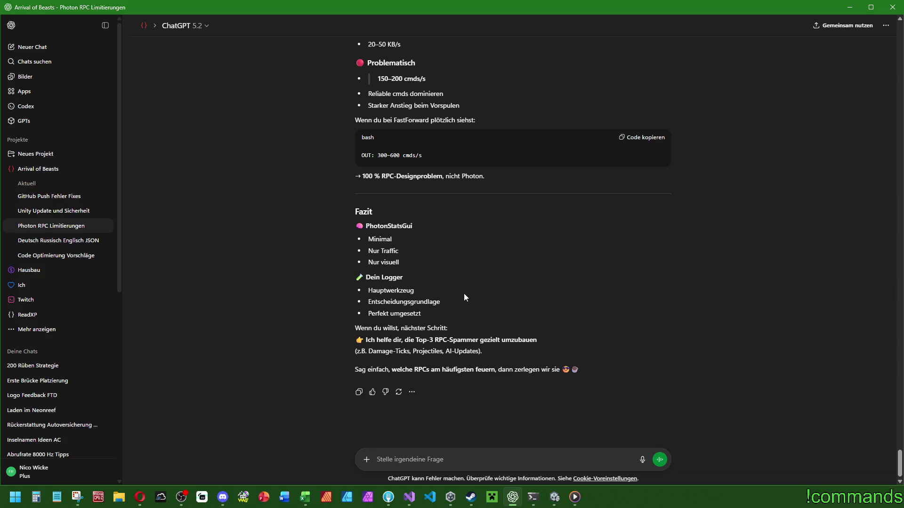
click(554, 498)
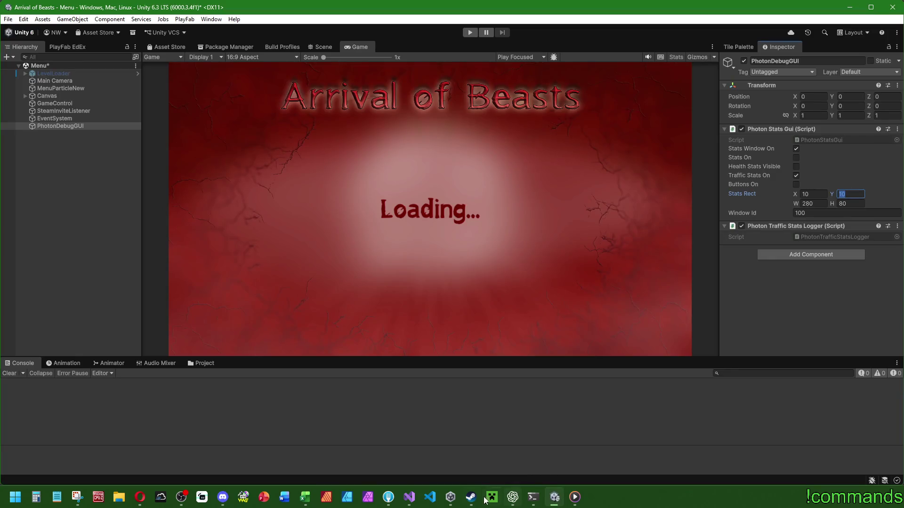
click(409, 497)
Replace the "message" argument on line 56 with logMess in PhotonTrafficStatsLogger.cs and save
scroll(401, 299, up, 2)
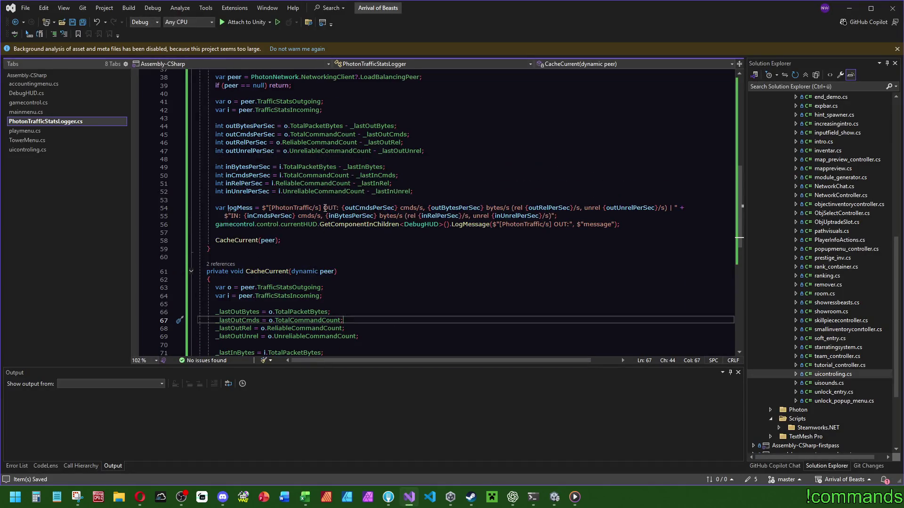
scroll(489, 293, up, 3)
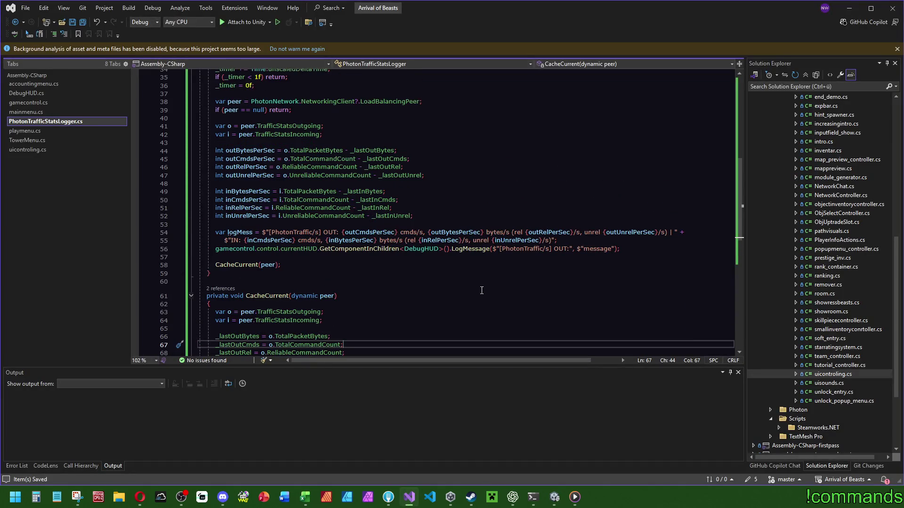
click(236, 282)
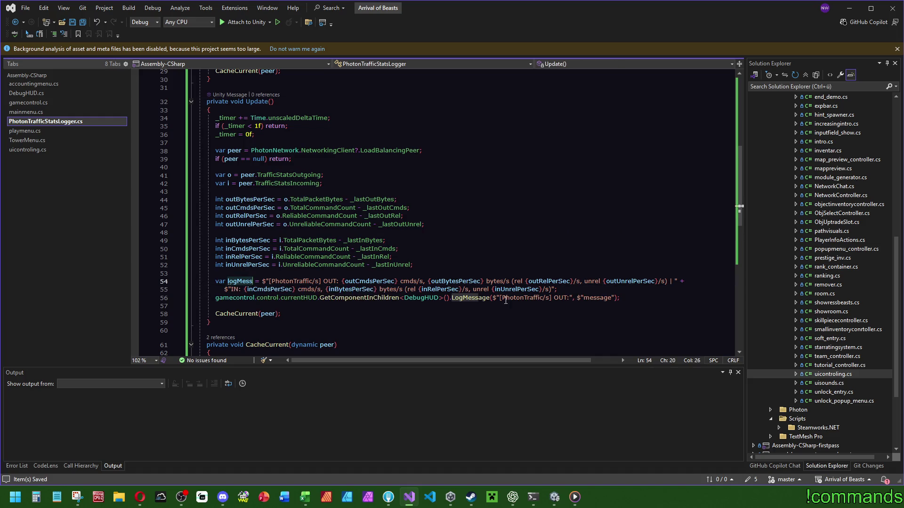
click(614, 297)
drag(614, 298, 578, 298)
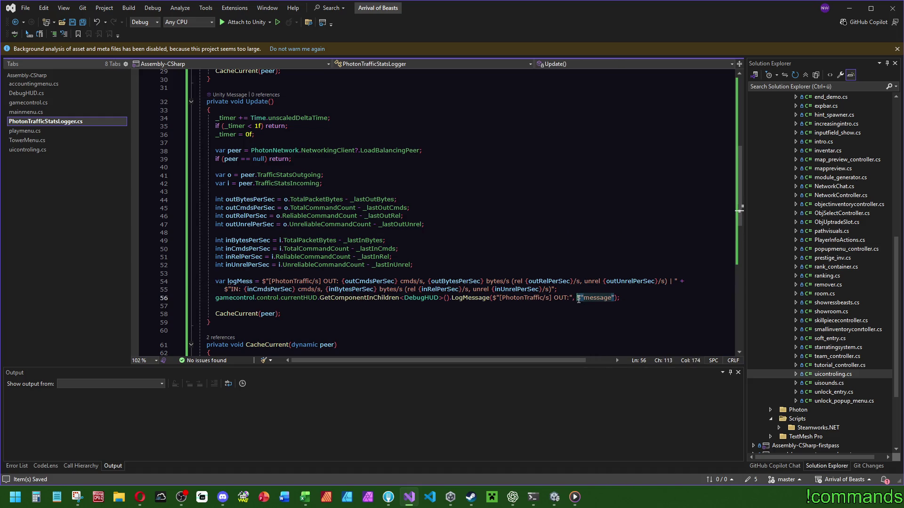
text(logMess)
click(589, 249)
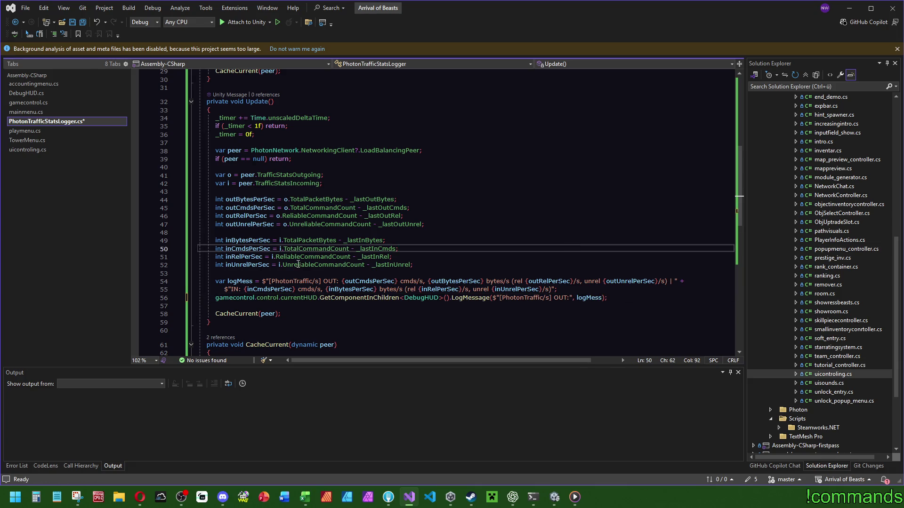
click(82, 22)
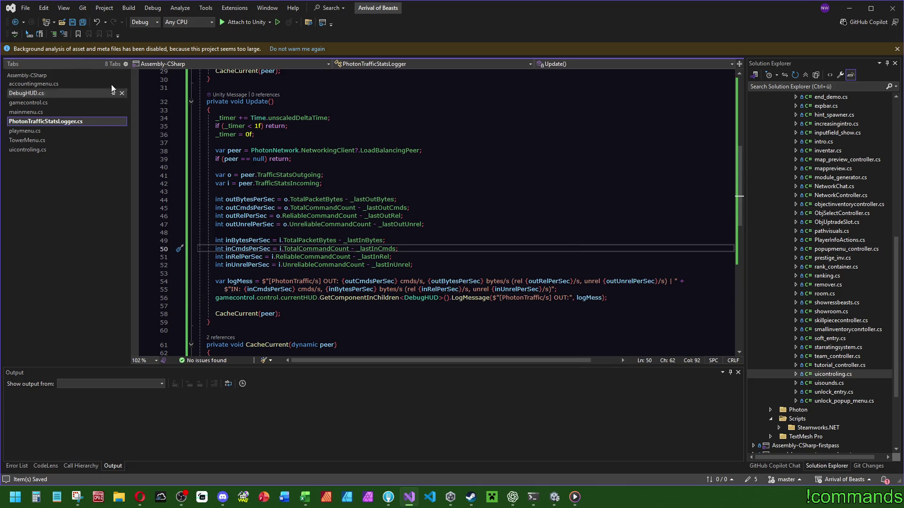
mouse_move(555, 497)
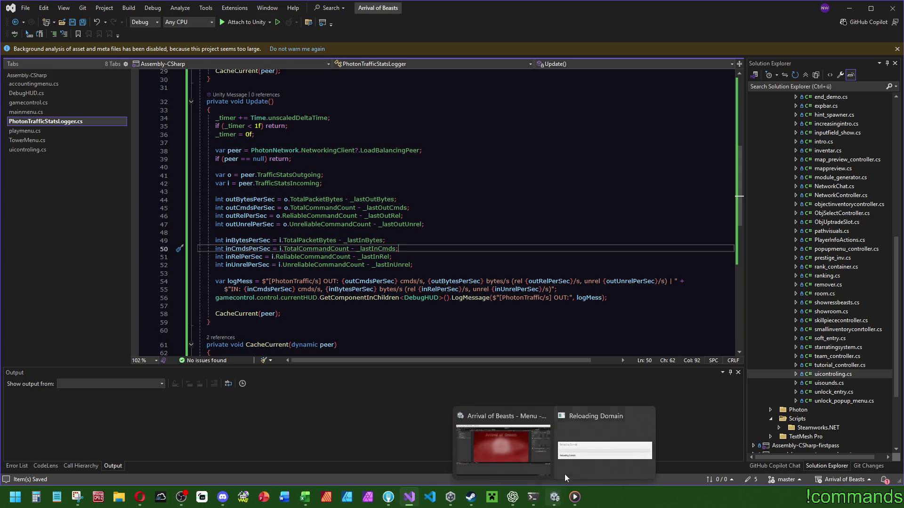
click(588, 440)
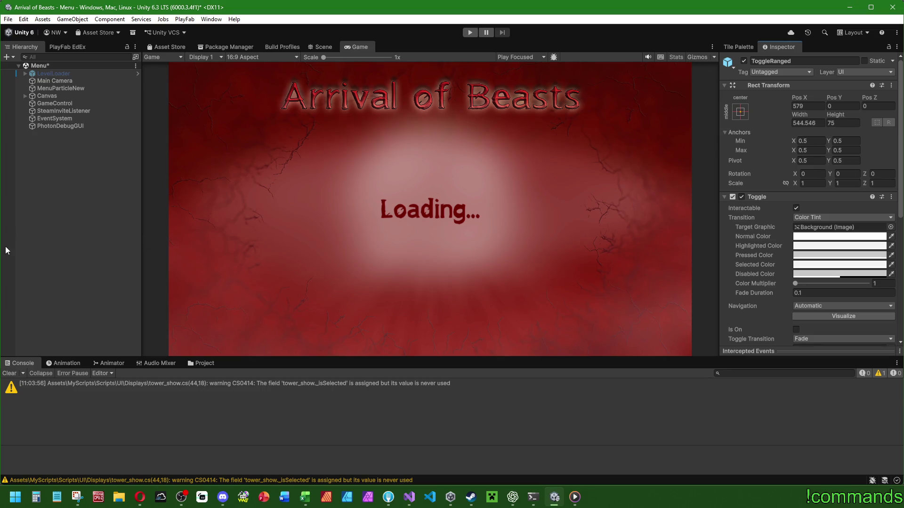
Save the Unity project from the File menu
click(9, 373)
click(9, 20)
click(60, 127)
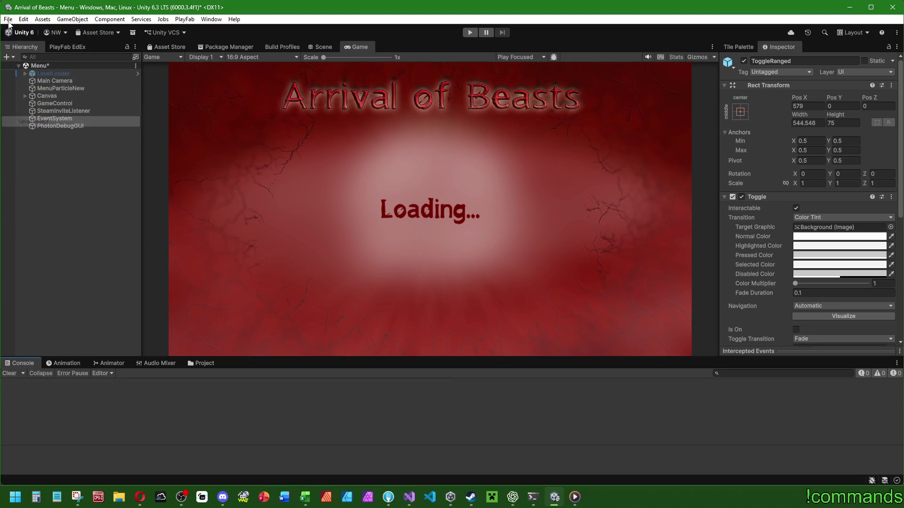
click(8, 19)
click(8, 19)
click(8, 19)
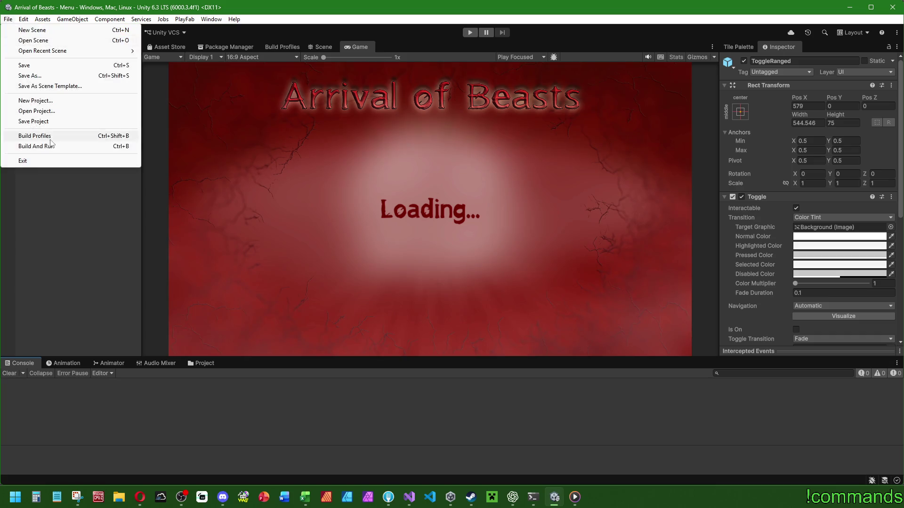
Build the Windows player from Build Profiles into the CoopTest folder
click(35, 136)
click(600, 348)
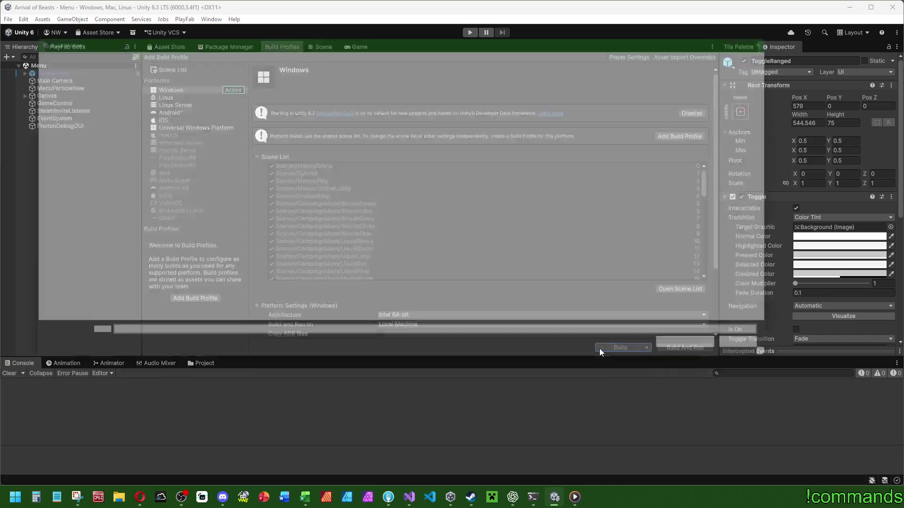
double_click(146, 126)
click(695, 357)
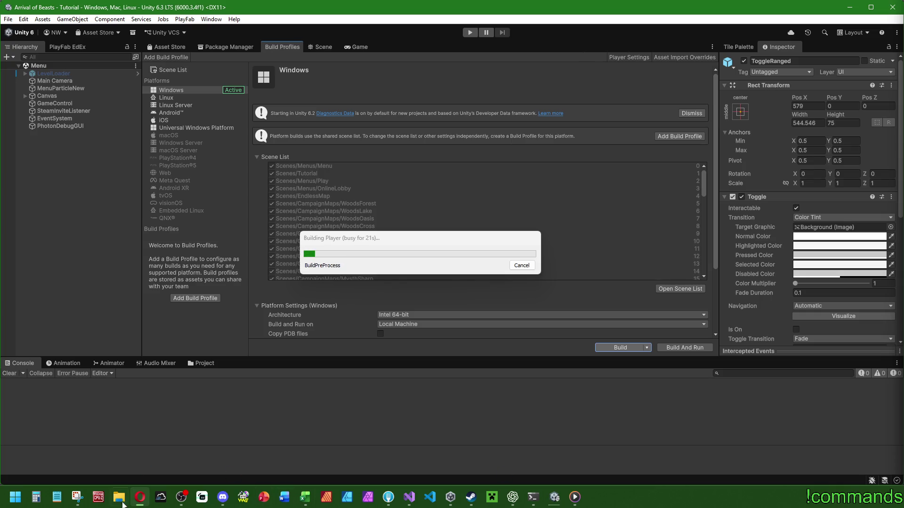
Switch to the aob_wishlists.txt notes in Notepad and close that window to reveal Unity's build progress
click(60, 498)
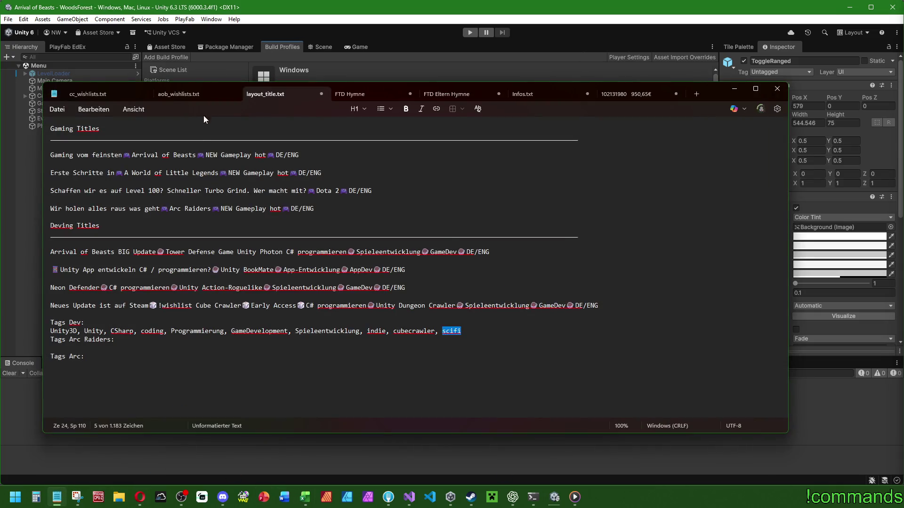
click(175, 96)
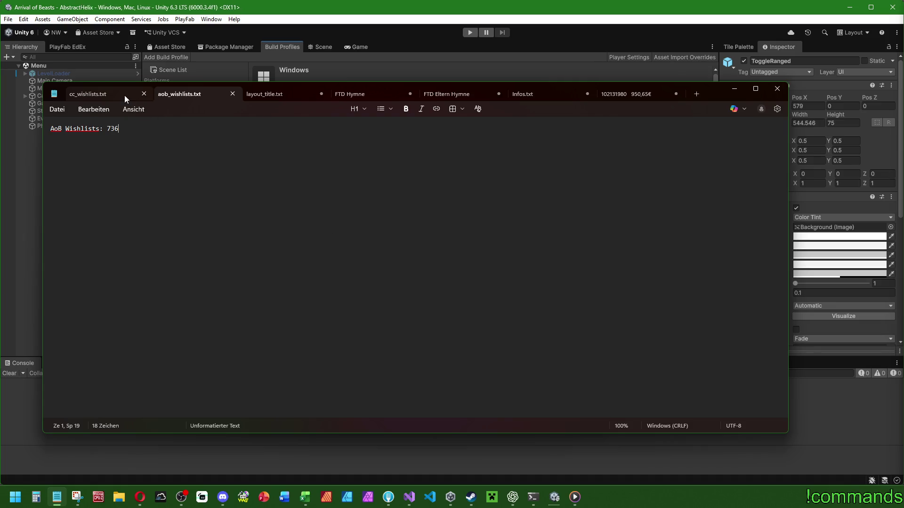
click(777, 89)
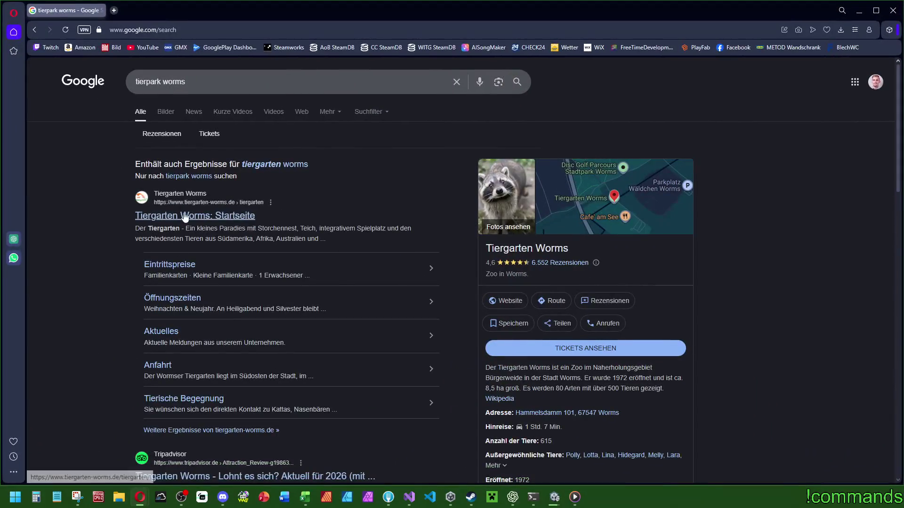
Open the Tiergarten Worms homepage, accept its cookies, skim the page, then return to the results
click(186, 218)
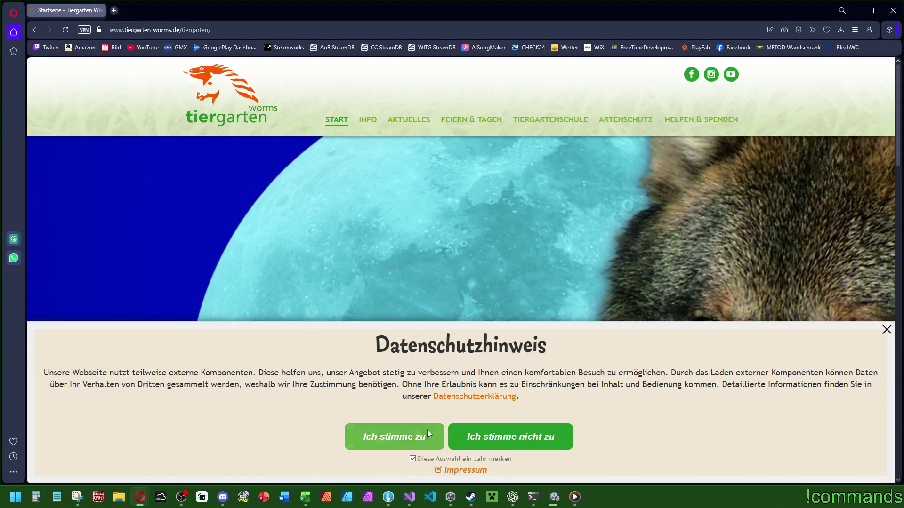
click(421, 431)
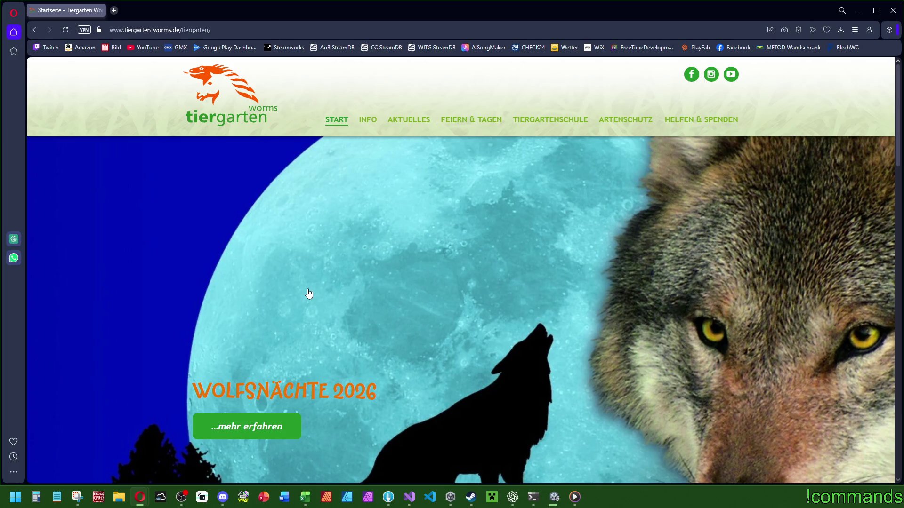
scroll(309, 297, down, 5)
scroll(271, 300, down, 4)
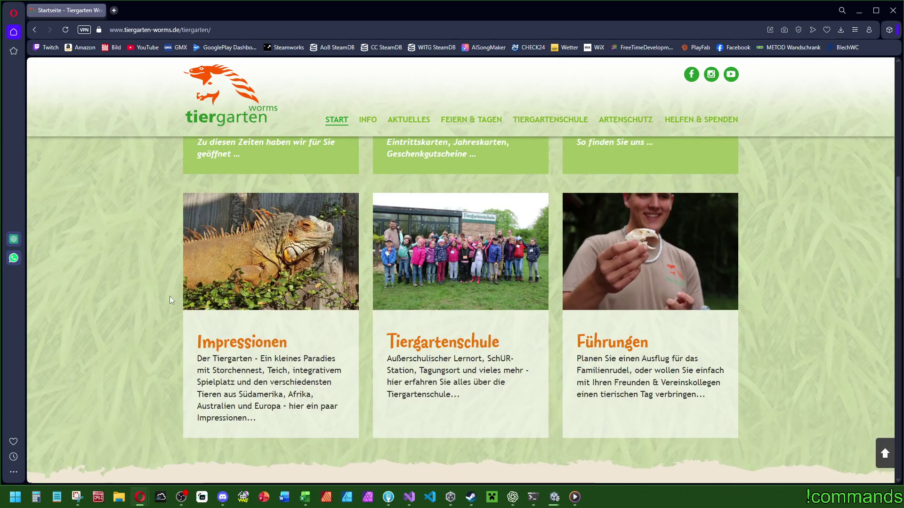
scroll(170, 297, down, 6)
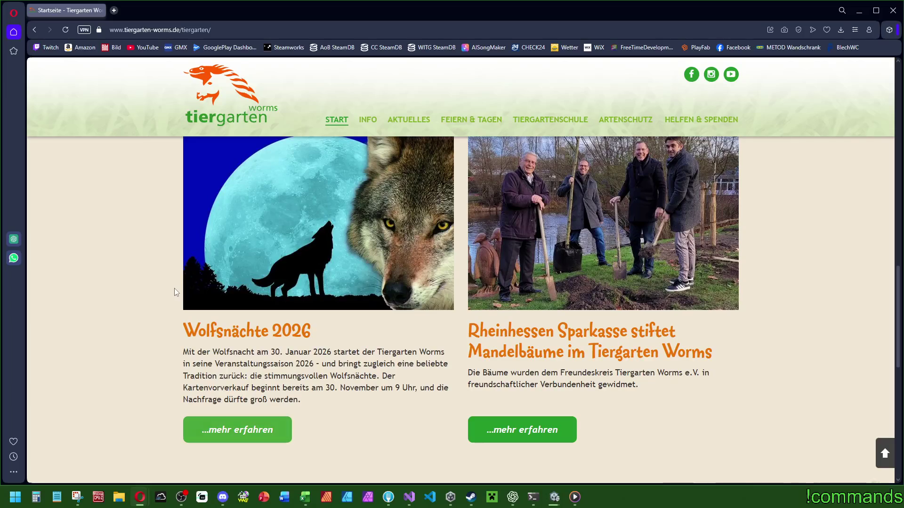
scroll(191, 301, down, 5)
scroll(170, 289, down, 3)
scroll(171, 286, up, 20)
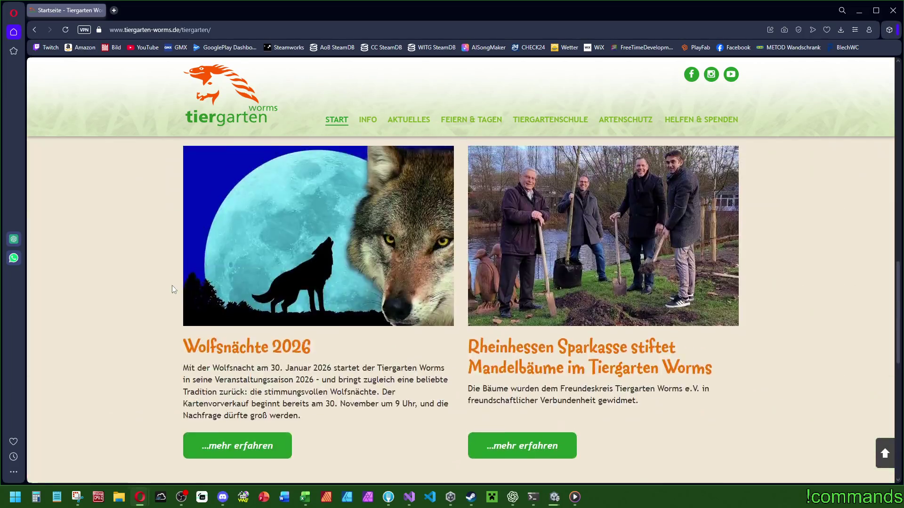
key(alt+Left)
Search Google Images for 'tierpark worms karte' and open the first Lageplan map's source page
triple_click(201, 81)
text(tierpark worms karte)
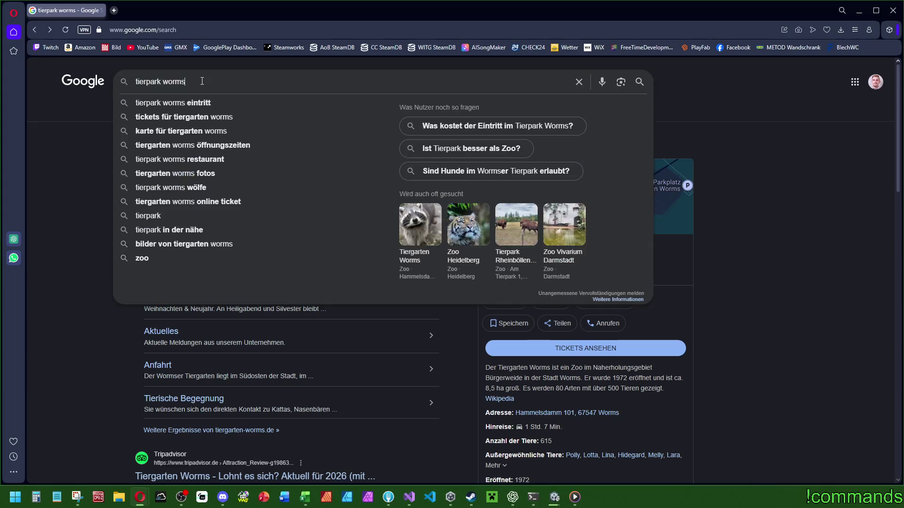
key(Return)
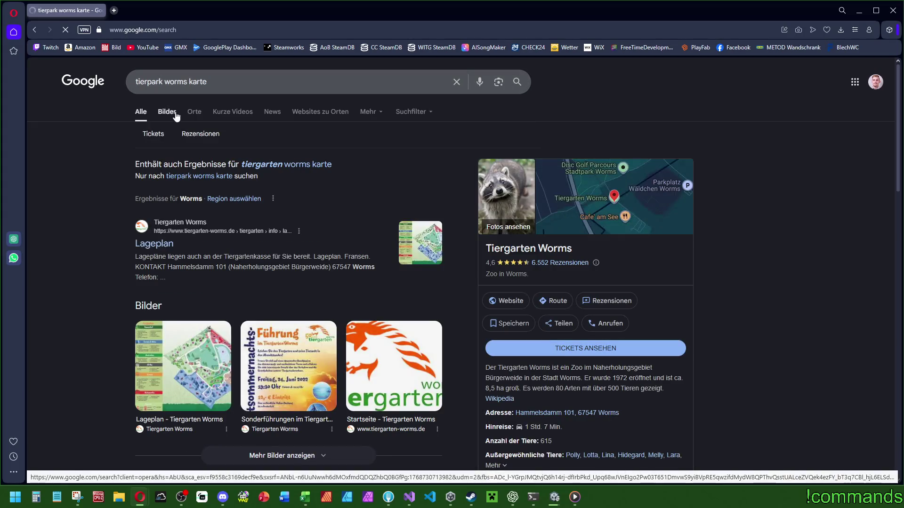
click(169, 113)
click(144, 193)
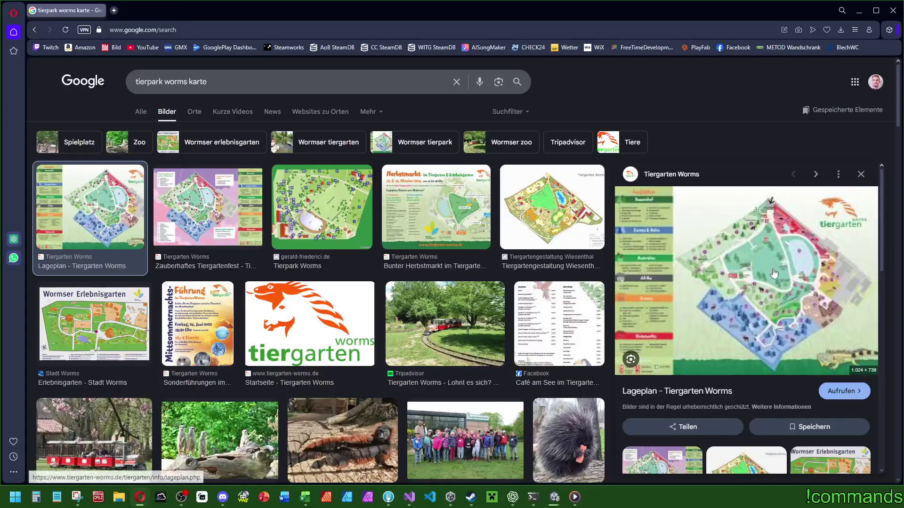
click(843, 385)
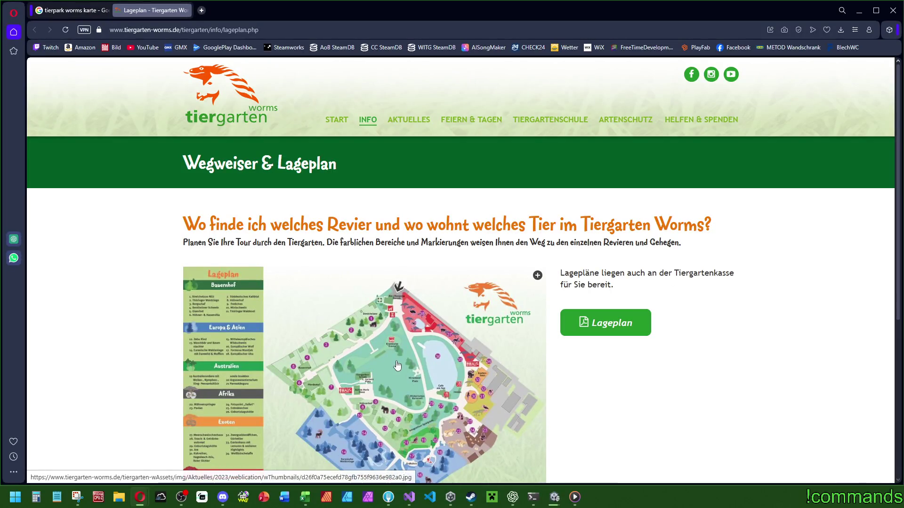
Study the enlarged Tiergarten site plan, then preview the Tierpark Worms and Tiergartenfest map images
click(500, 301)
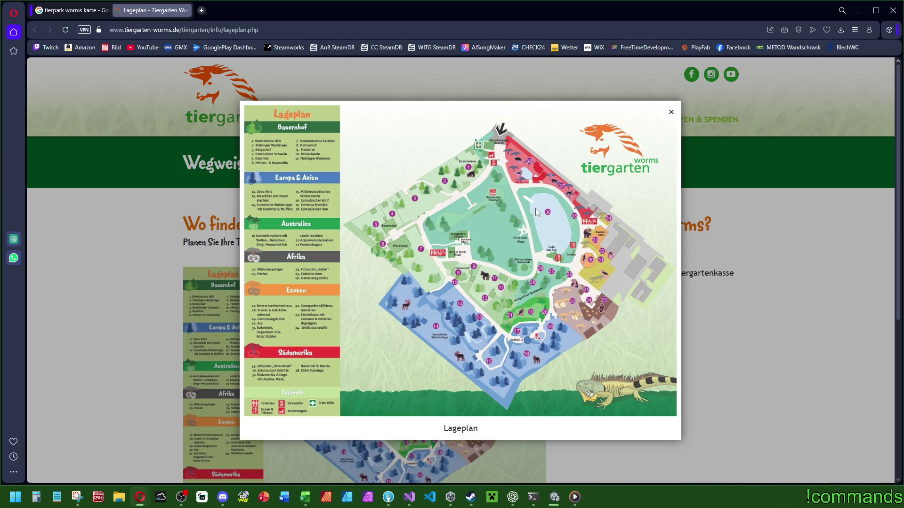
click(705, 277)
scroll(678, 355, down, 4)
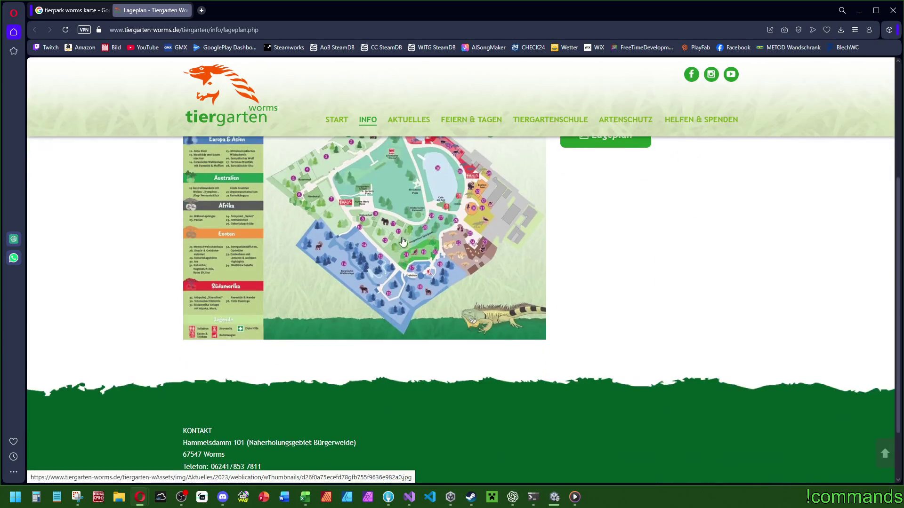
scroll(259, 235, up, 4)
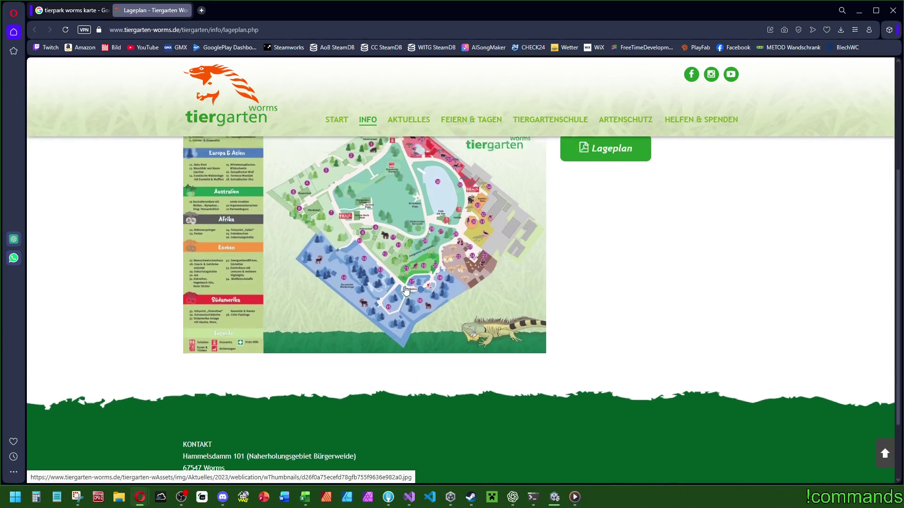
click(456, 301)
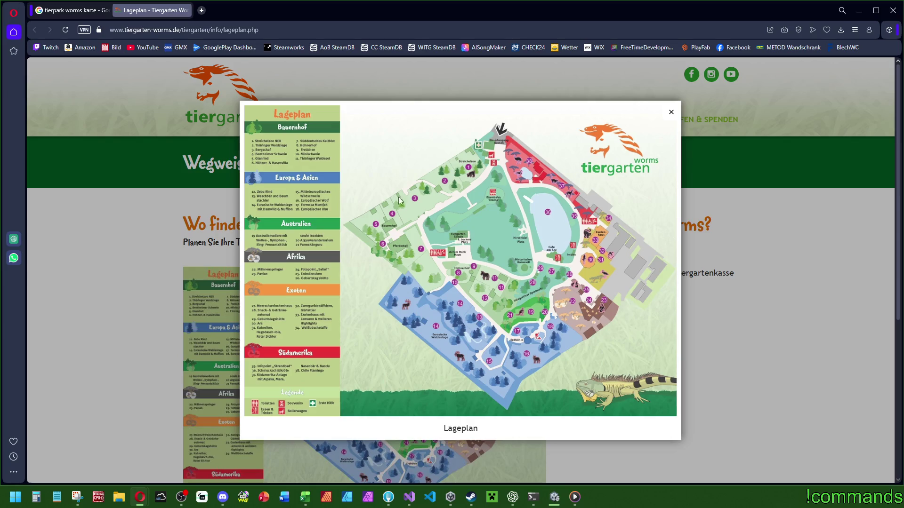
click(695, 372)
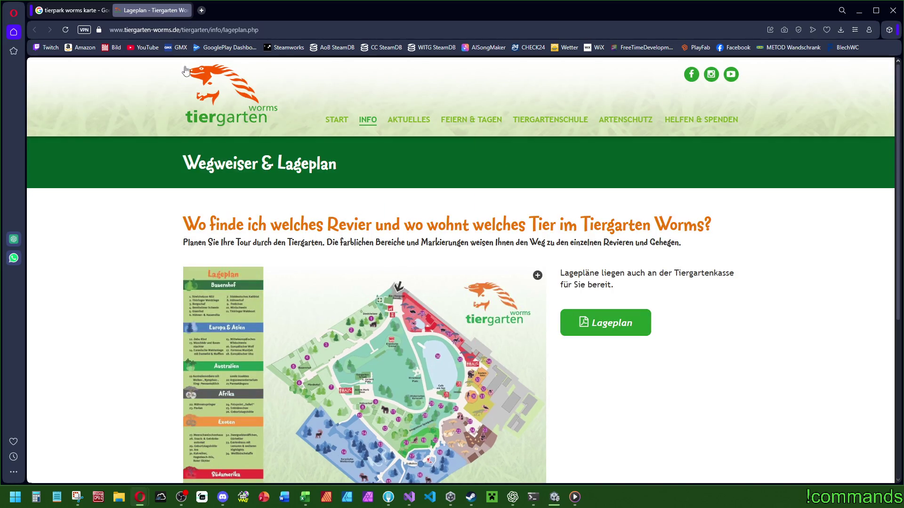
click(186, 9)
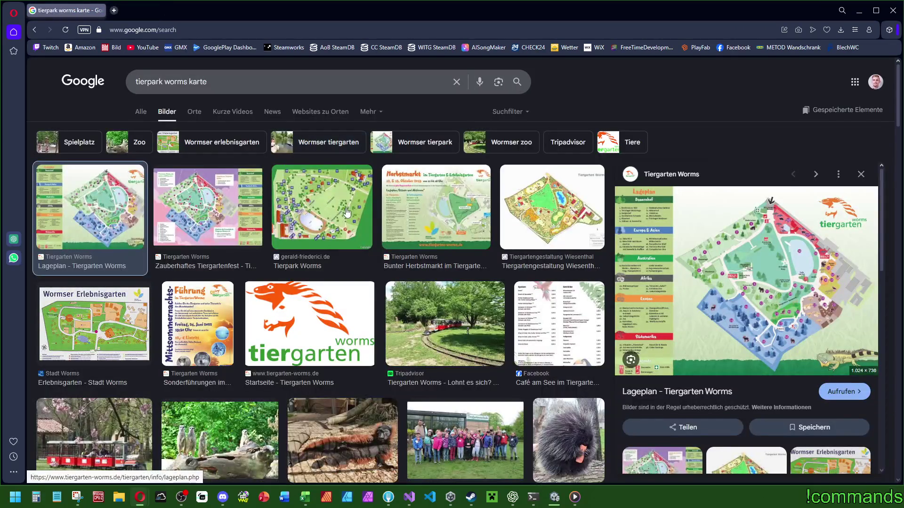
click(325, 202)
click(260, 199)
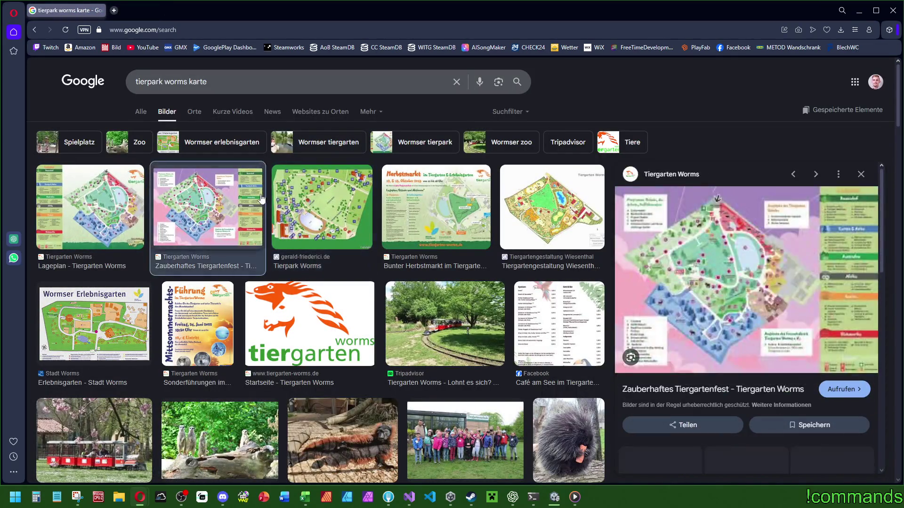
scroll(363, 259, down, 4)
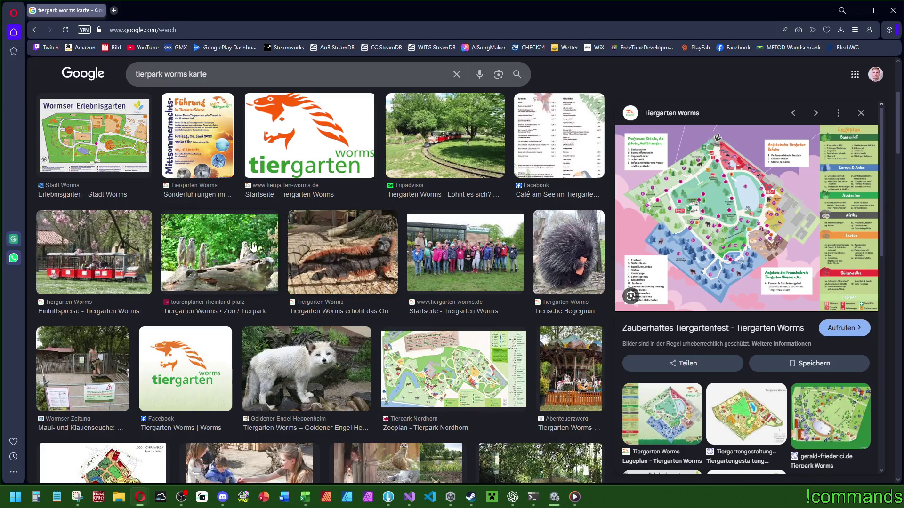
Check the Etschberg 16-day forecast from the Wetter bookmark, then close Opera
click(560, 49)
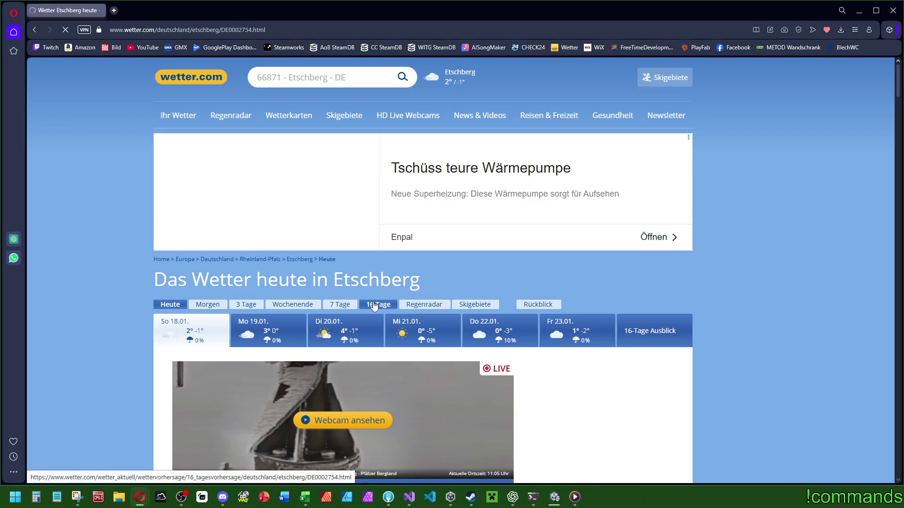
scroll(374, 301, down, 5)
scroll(374, 302, down, 4)
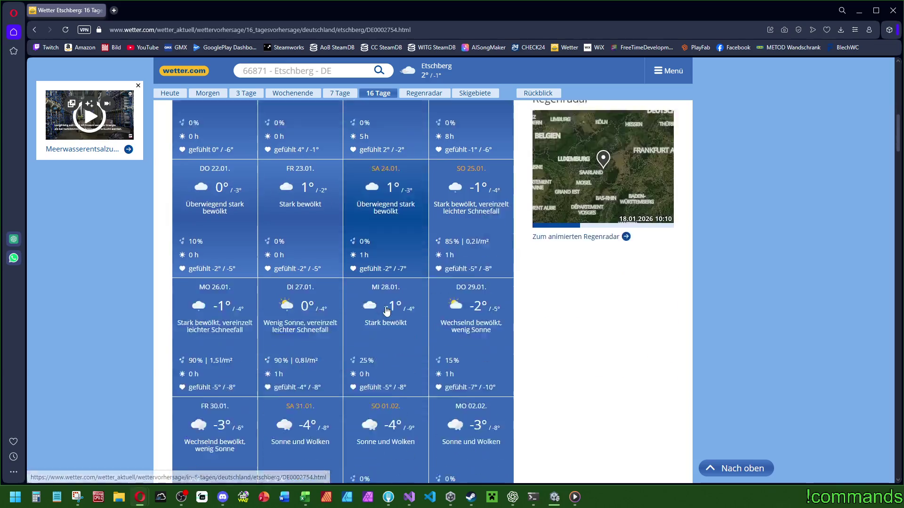
scroll(376, 308, down, 6)
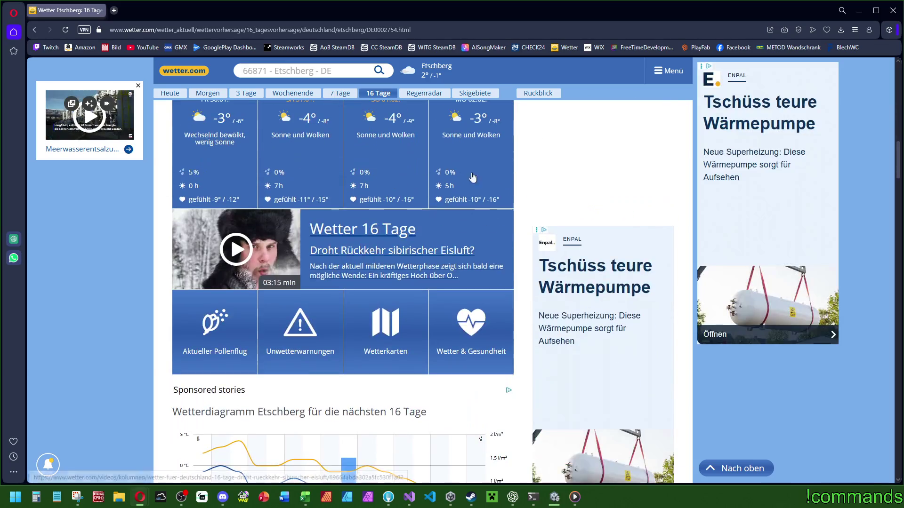
click(892, 10)
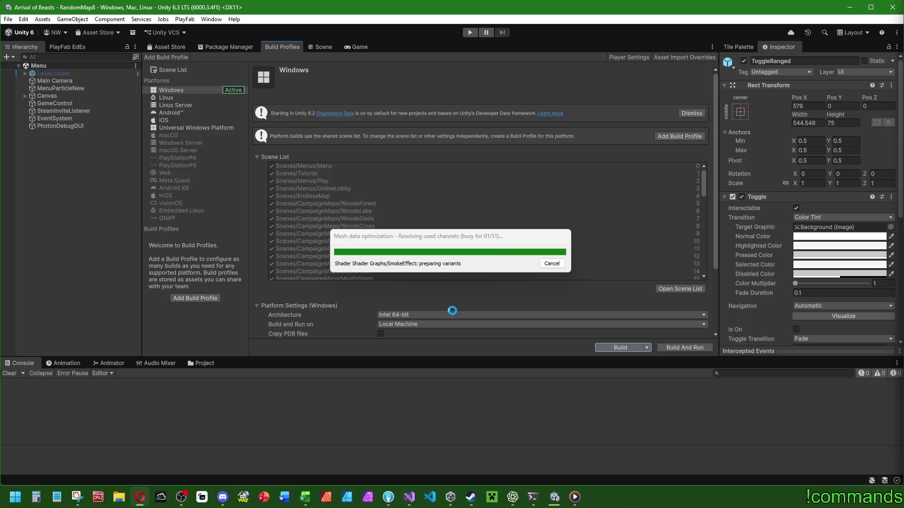
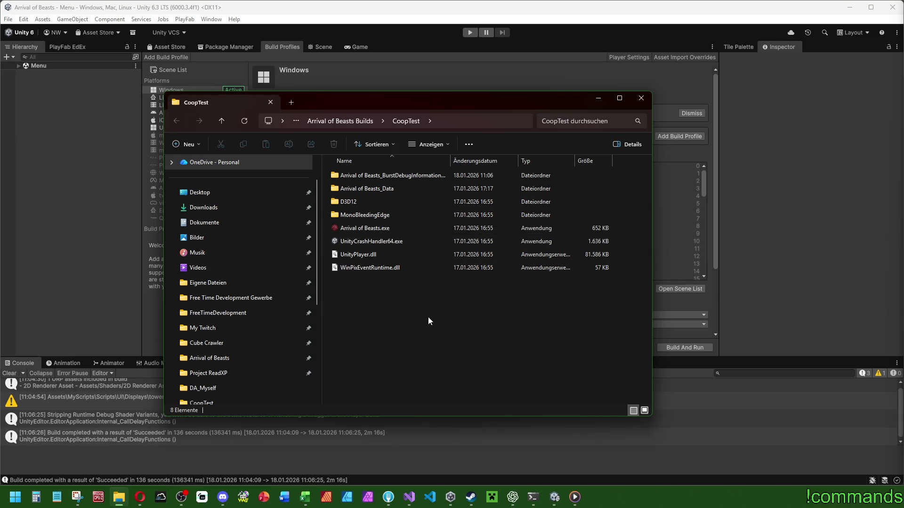
Close the build folder and save the Menu scene
click(19, 374)
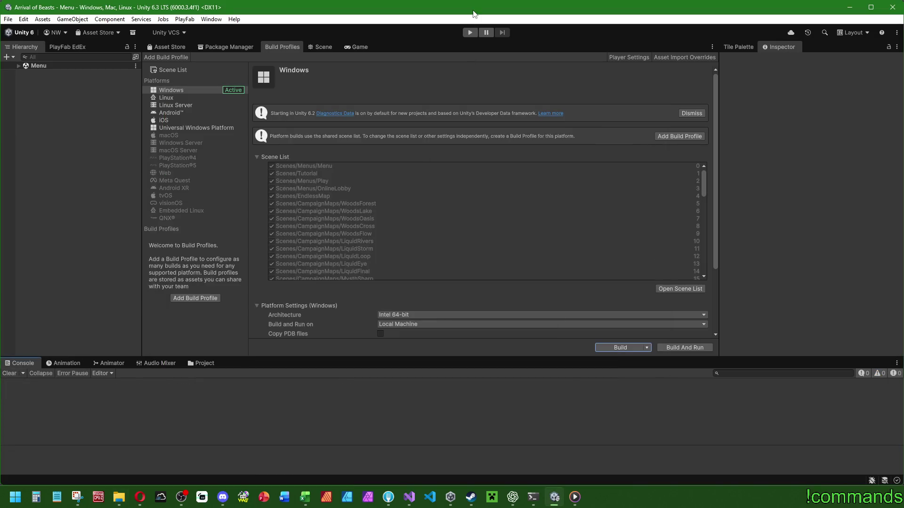
click(8, 19)
click(32, 60)
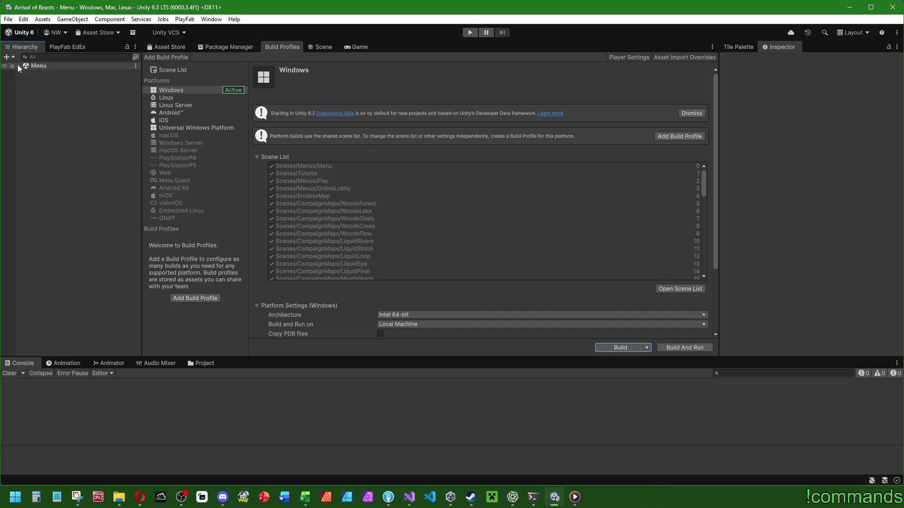
Select PhotonDebugGUI, run a brief Play test, then stop and clear the Console
click(19, 66)
click(52, 126)
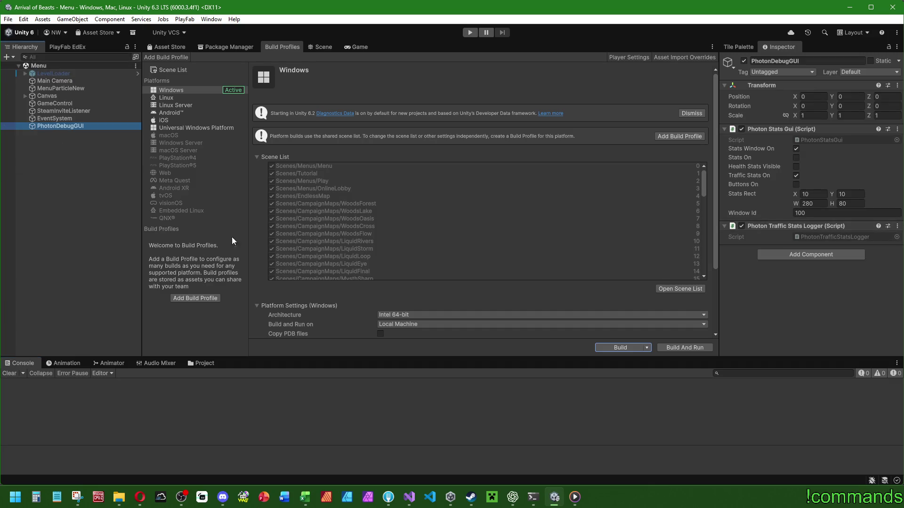
click(371, 84)
click(469, 33)
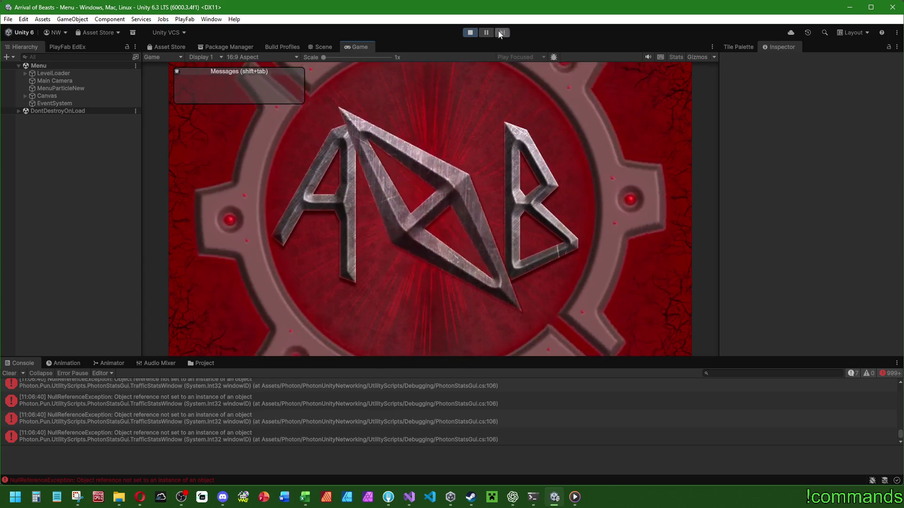
click(476, 31)
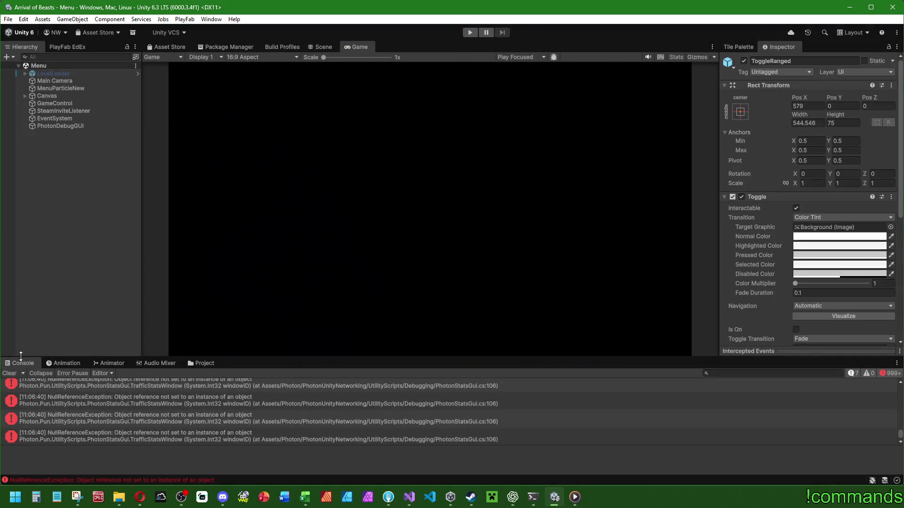
click(9, 374)
click(70, 126)
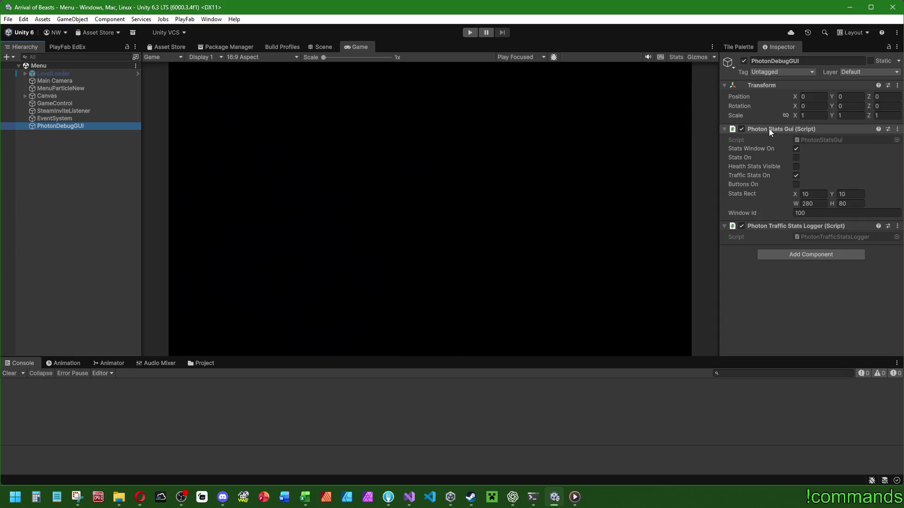
click(408, 503)
scroll(302, 210, up, 5)
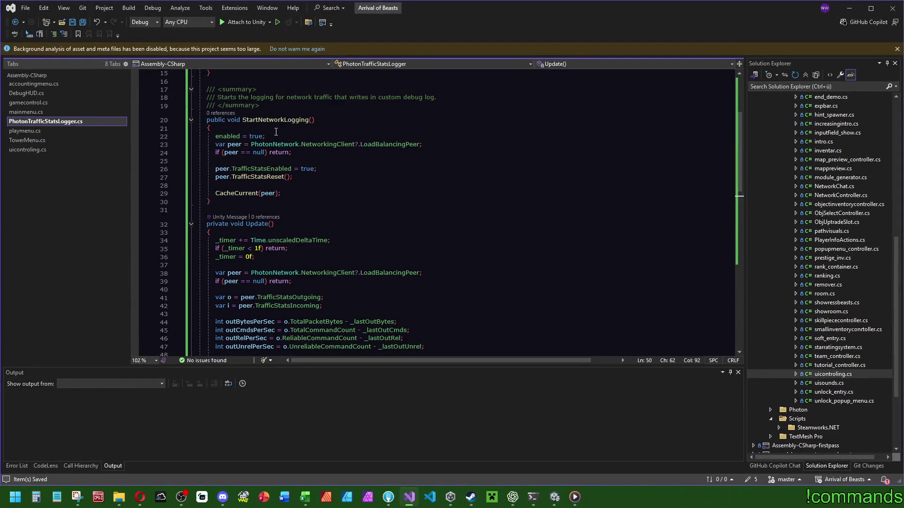
scroll(276, 131, up, 5)
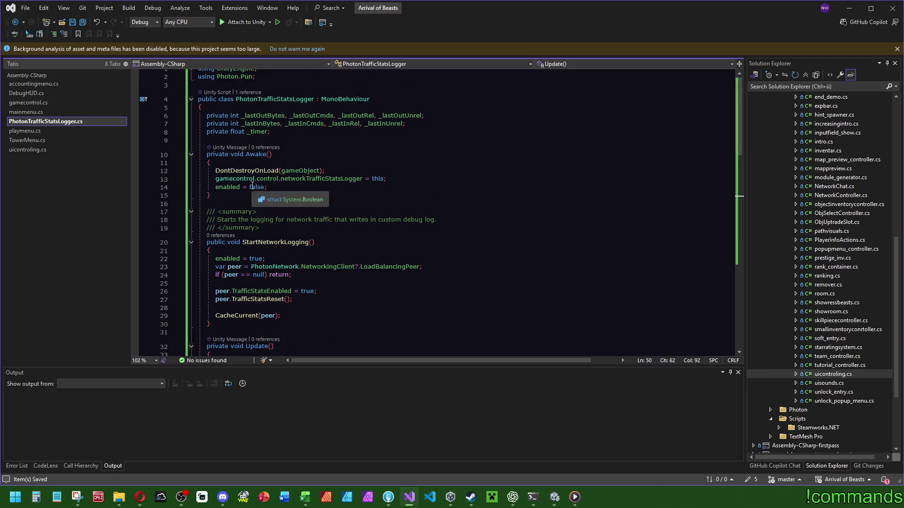
click(848, 11)
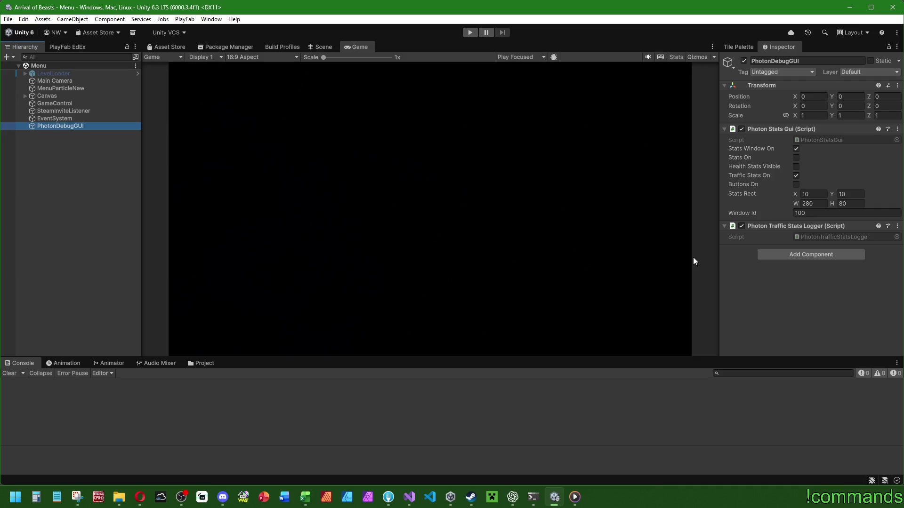
Rerun the game and inspect the NullReferenceException stack traces before stopping
click(470, 32)
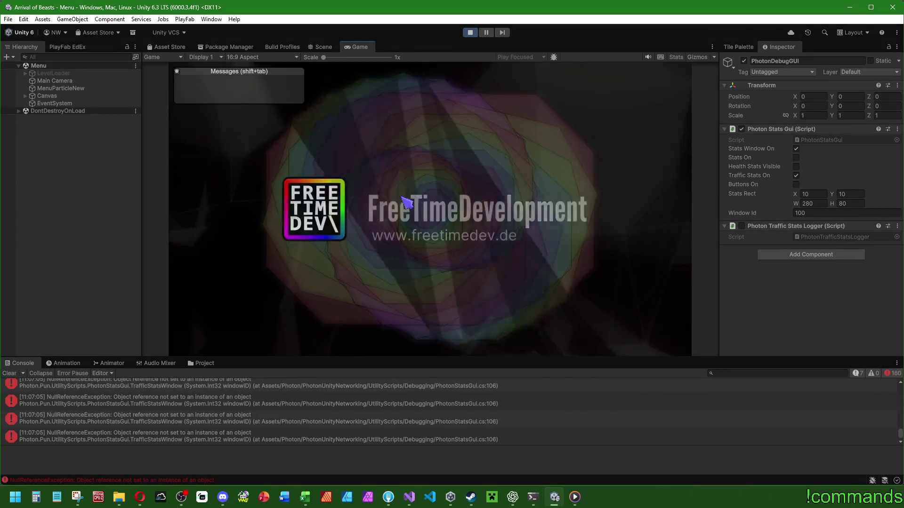
click(241, 402)
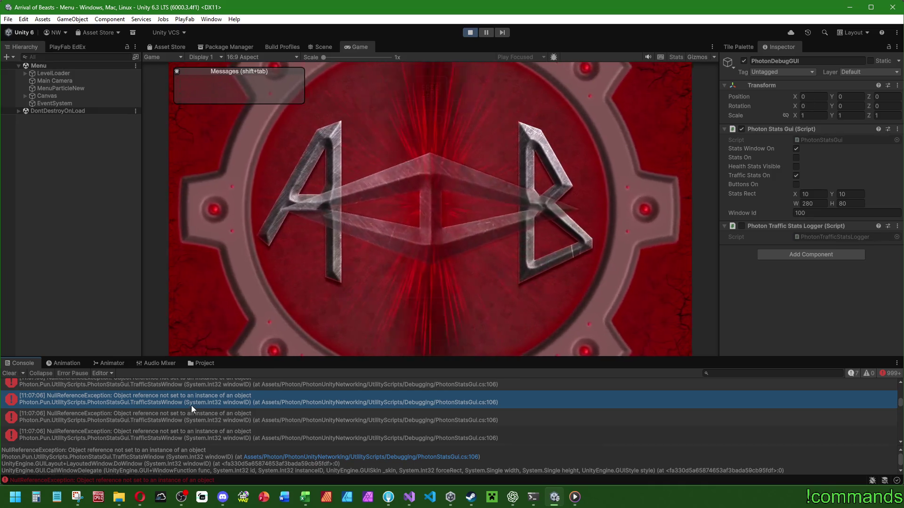
scroll(178, 415, up, 3)
scroll(177, 409, down, 2)
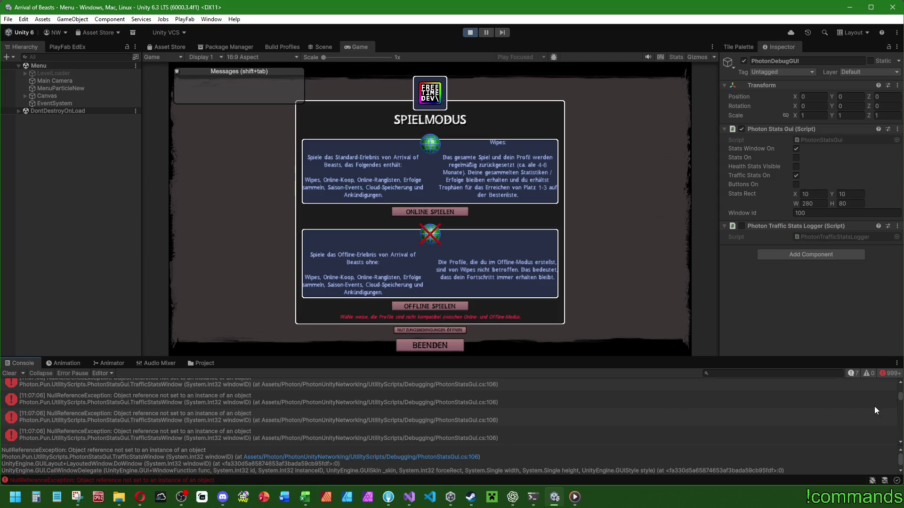
click(469, 32)
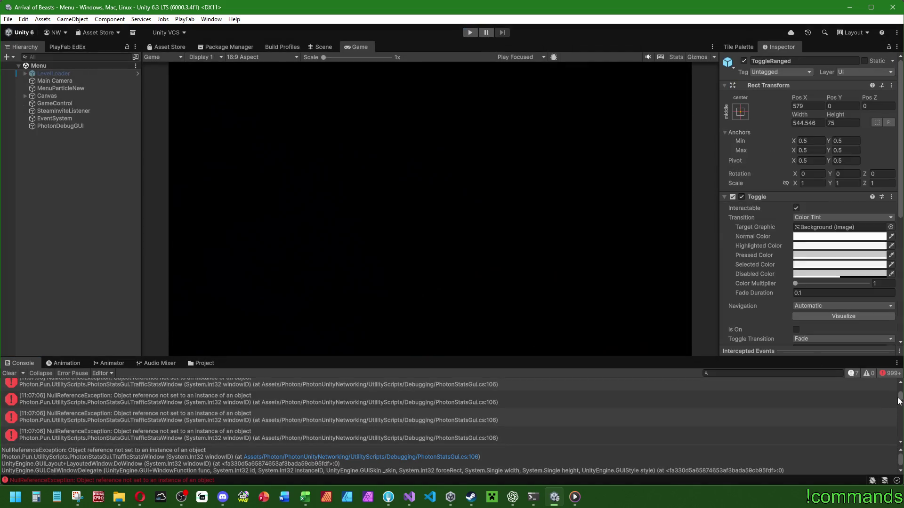
Open the NullReferenceException source at PhotonStatsGui.cs line 106 in Visual Studio
scroll(146, 428, up, 5)
scroll(151, 424, down, 1)
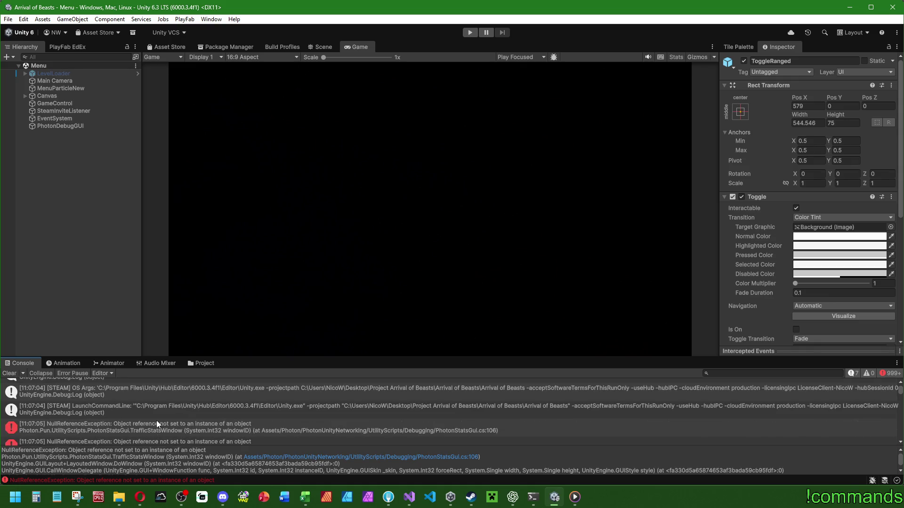
click(135, 426)
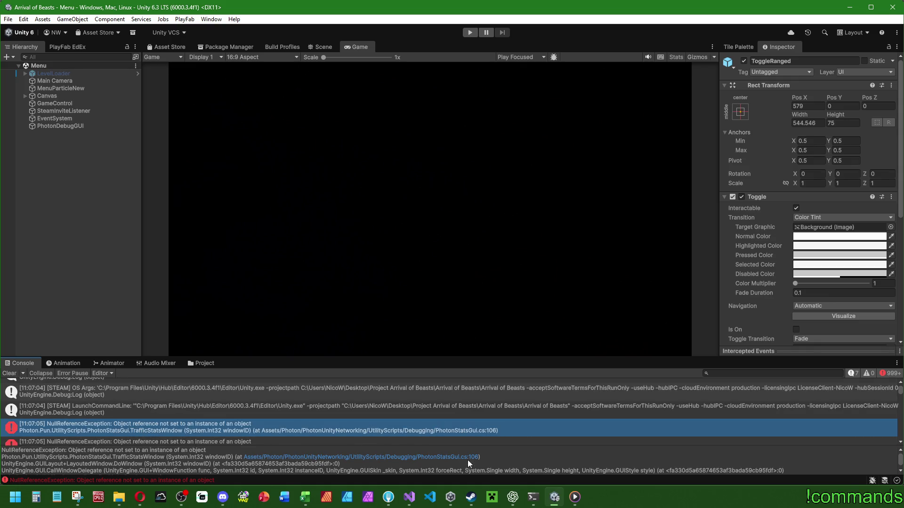
double_click(436, 428)
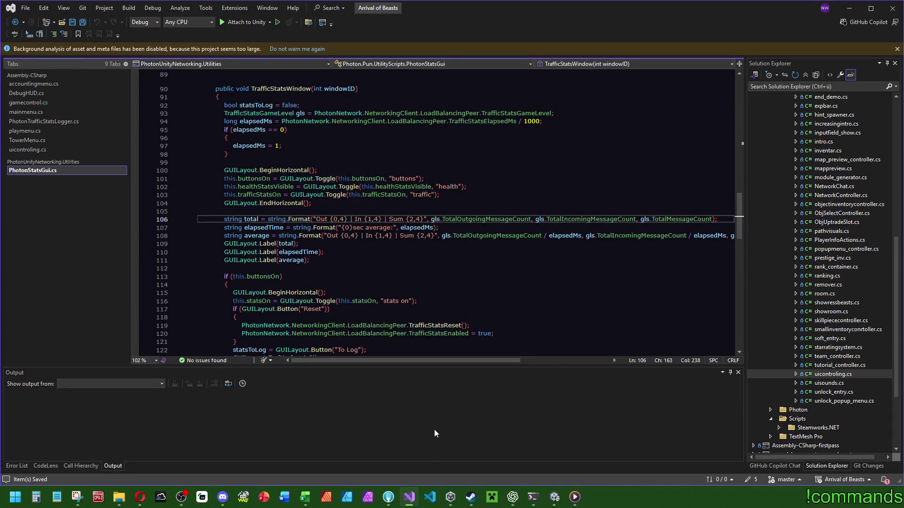
Close the PhotonStatsGui.cs tab in Visual Studio and switch back to Unity
mouse_move(120, 173)
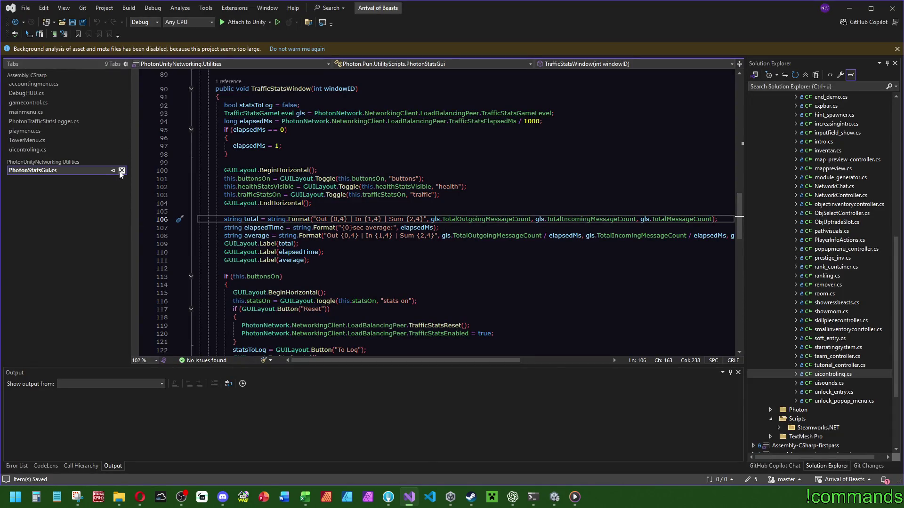
click(122, 171)
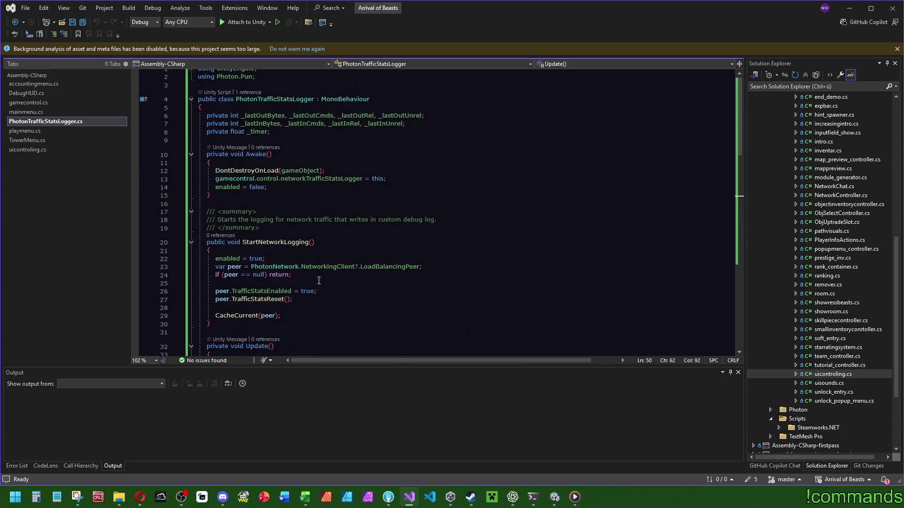
mouse_move(518, 495)
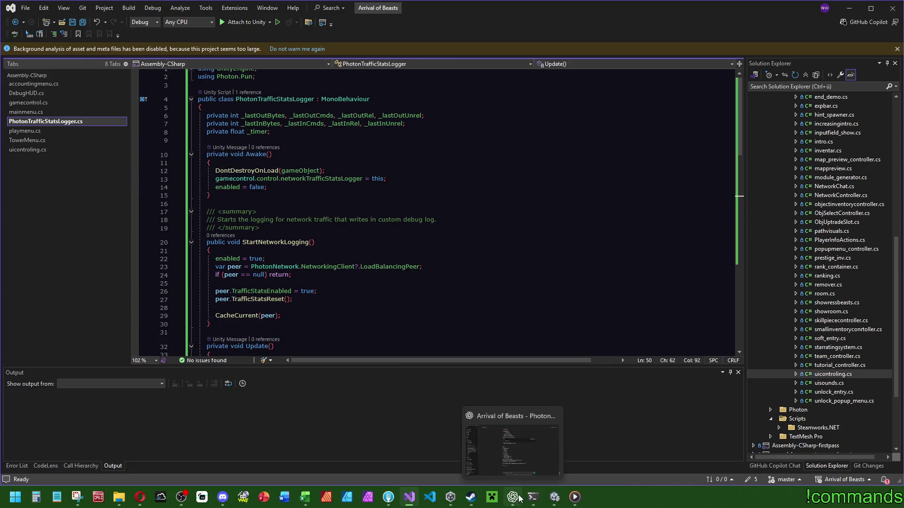
click(554, 497)
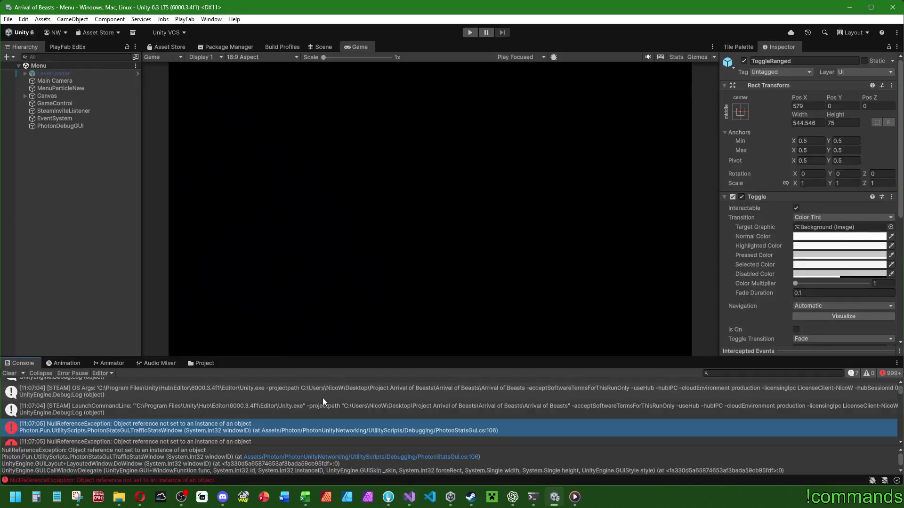
Enlarge the Console, select the last NullReferenceException, and snip a screenshot of the error list
scroll(321, 452, down, 1)
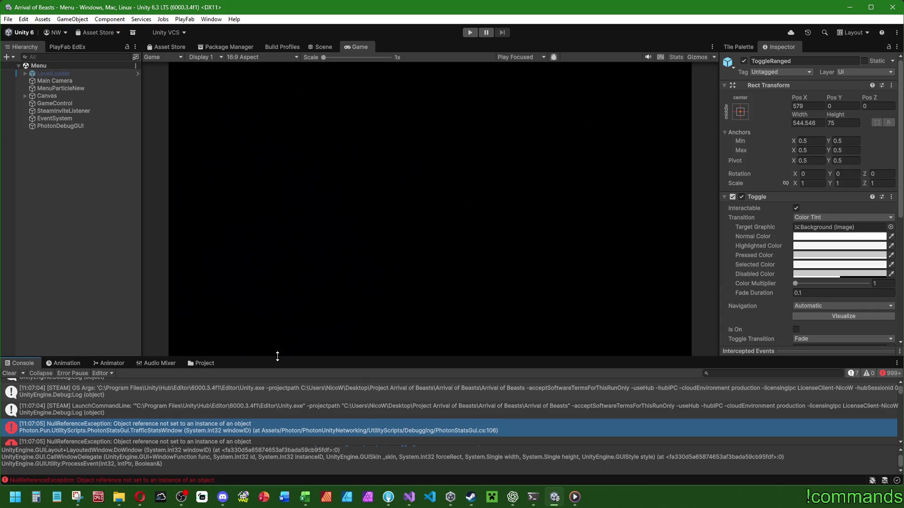
mouse_move(263, 357)
mouse_down()
mouse_move(312, 231)
mouse_move(307, 250)
mouse_move(308, 243)
mouse_up()
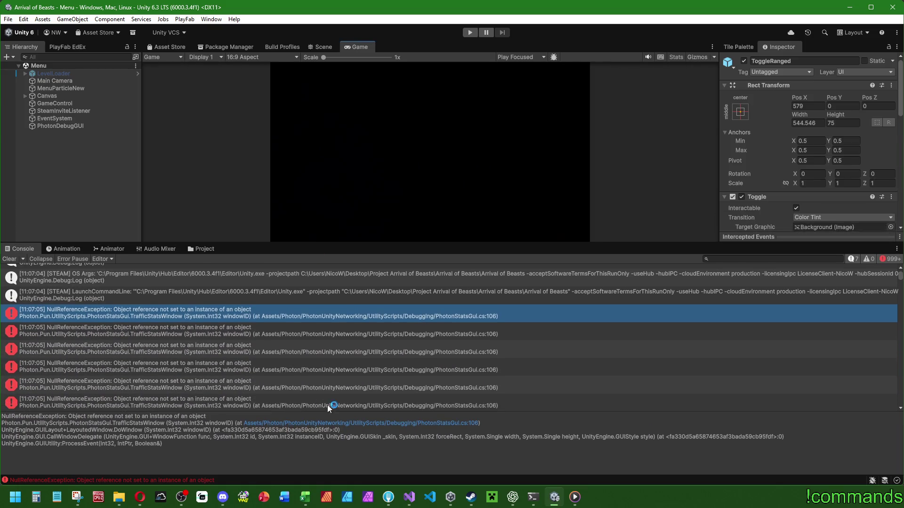
click(344, 406)
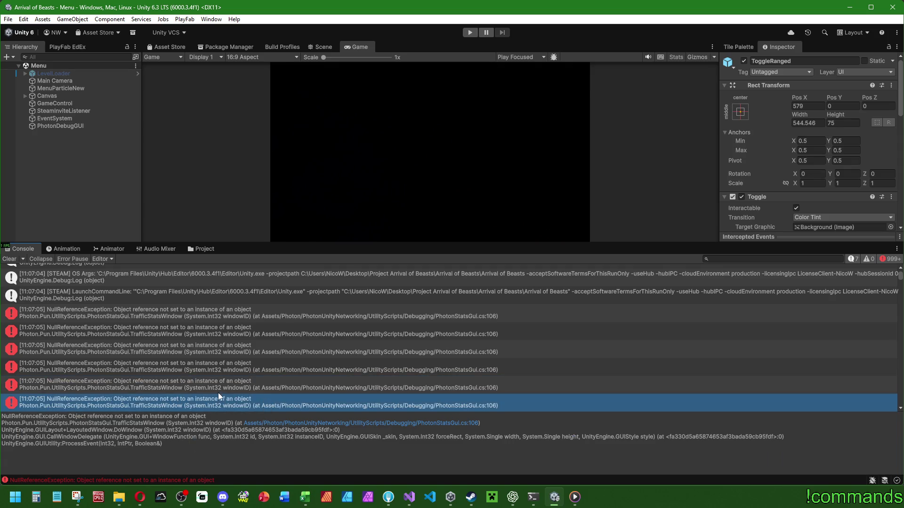
key(super+shift+s)
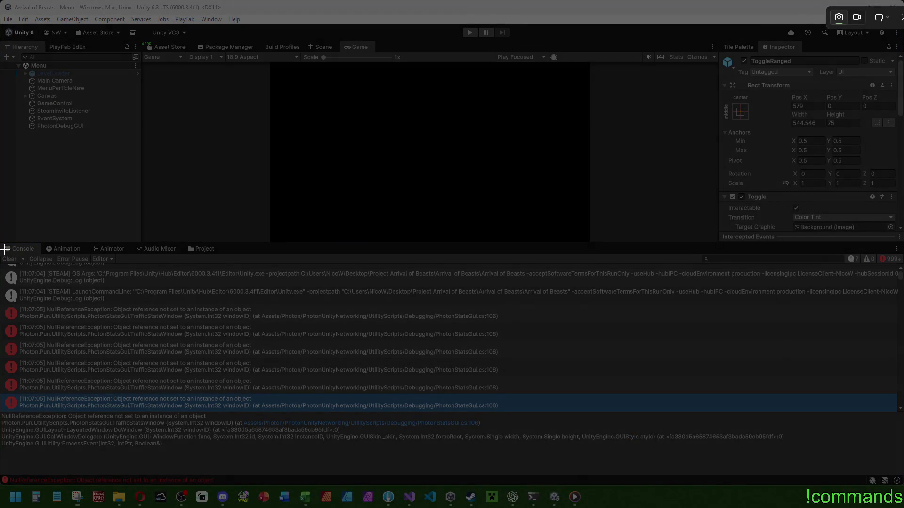
mouse_move(3, 242)
mouse_down()
mouse_move(728, 359)
mouse_move(888, 416)
mouse_move(899, 463)
mouse_up()
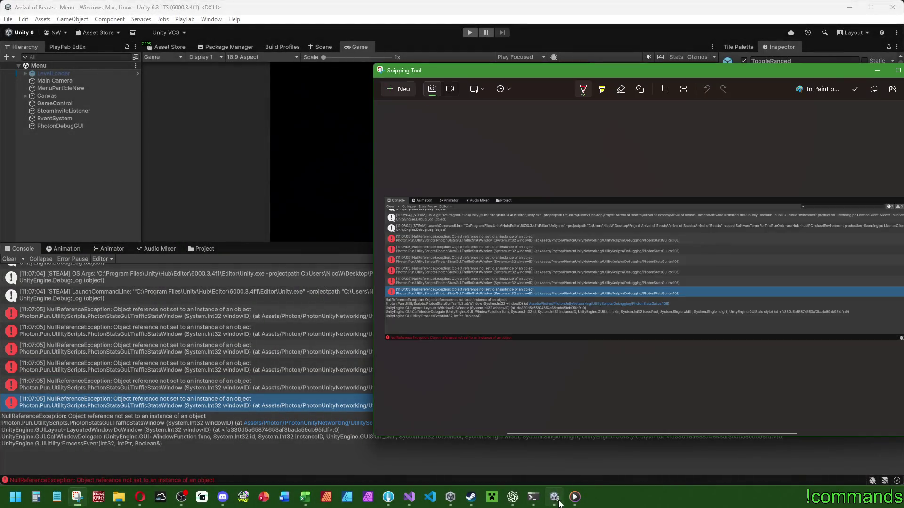
Send ChatGPT the error screenshot asking about 999+ errors right after Editorstart, then return to Unity
click(515, 502)
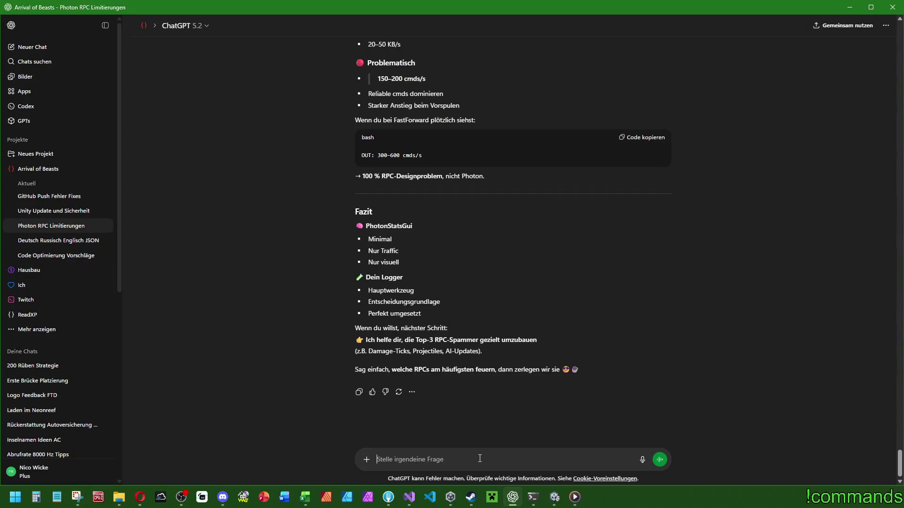
text(Öh...)
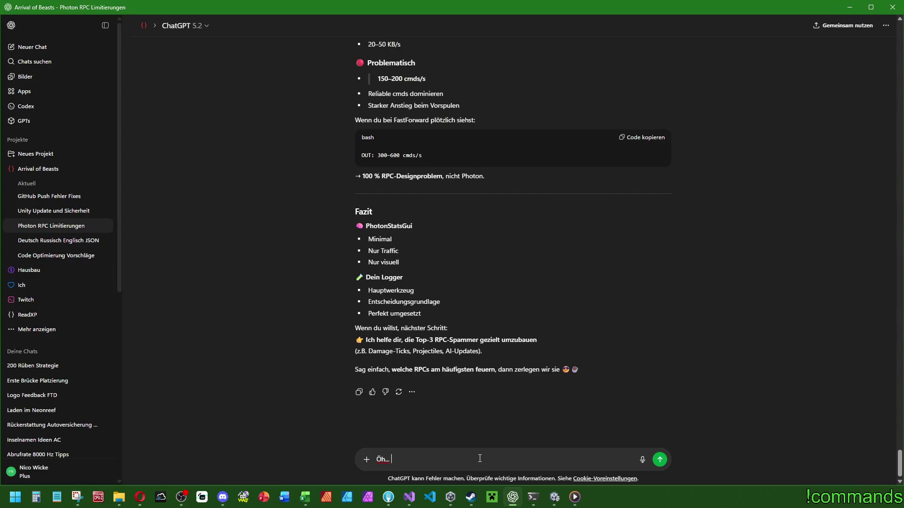
text( was ist das denn?! Direk)
text(t nach start )
text(999+)
key(ctrl+v)
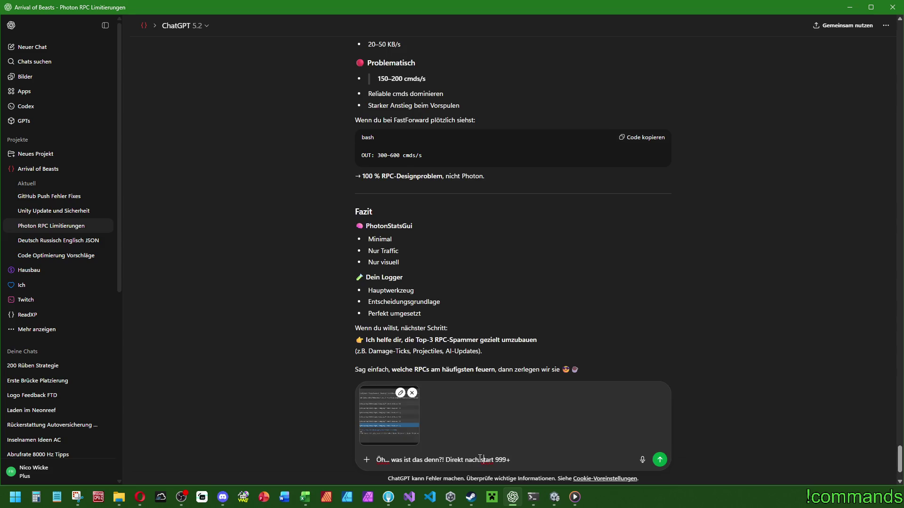
key(BackSpace)
text(Spiels)
key(BackSpace)
key(BackSpace)
key(BackSpace)
text(Editorstart)
text( 999+ (also no)
text(ch kein Multiplayer)
key(Return)
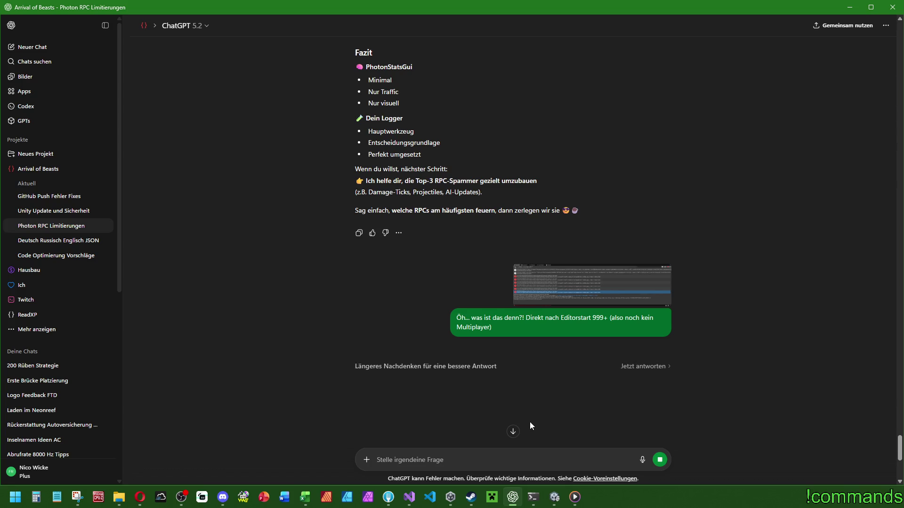
click(555, 498)
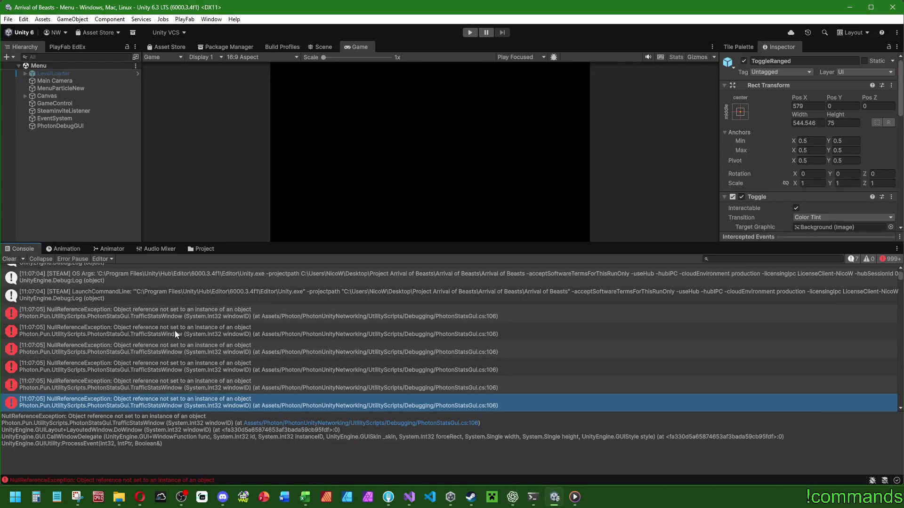
Examine the first PhotonStatsGui NullReferenceException in the Console, then switch back to ChatGPT
click(214, 313)
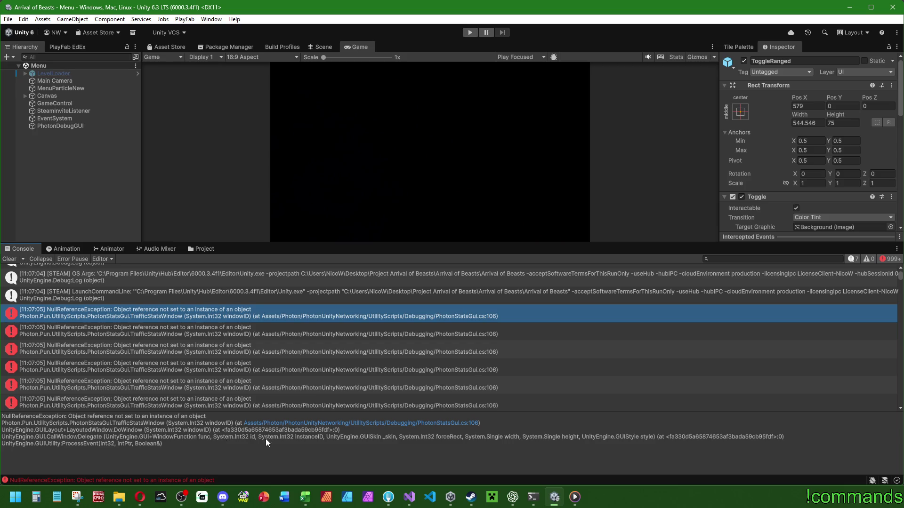
click(513, 497)
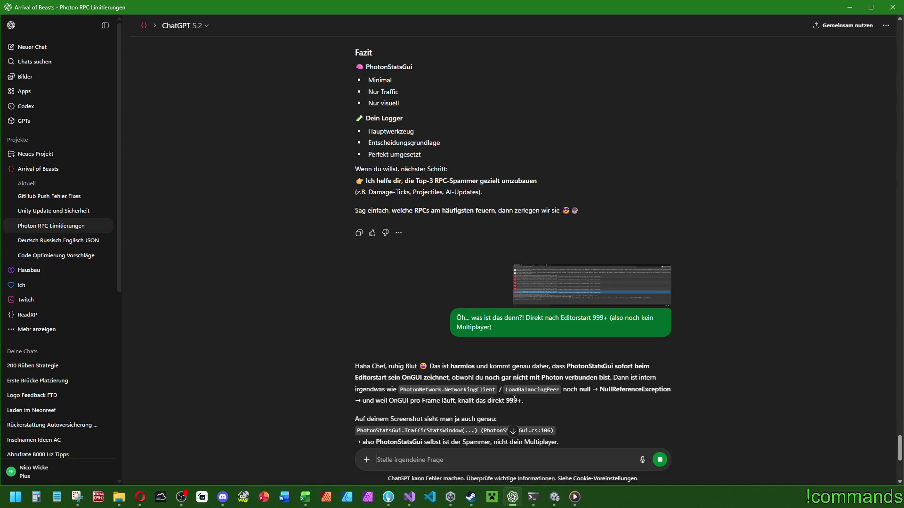
Read through ChatGPT's Fix section and PhotonStatsGuiToggle code, then return to Unity
scroll(572, 404, down, 2)
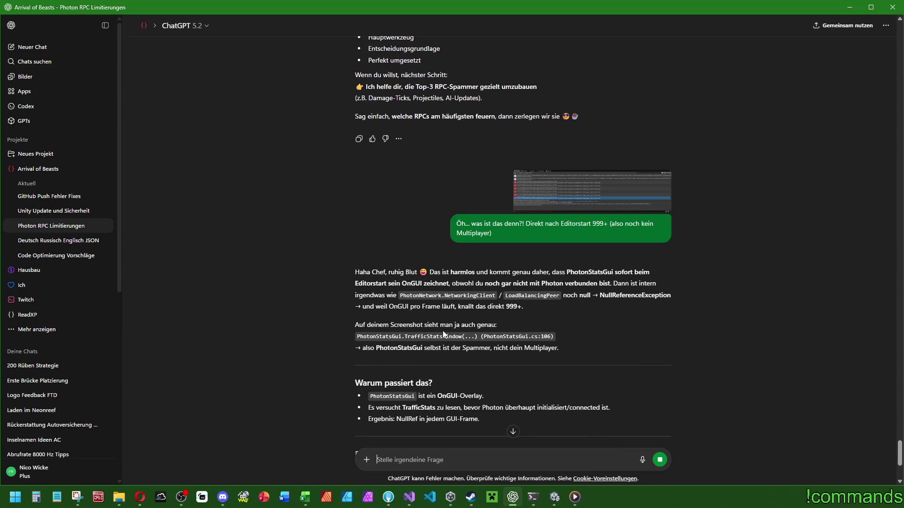
scroll(421, 377, down, 2)
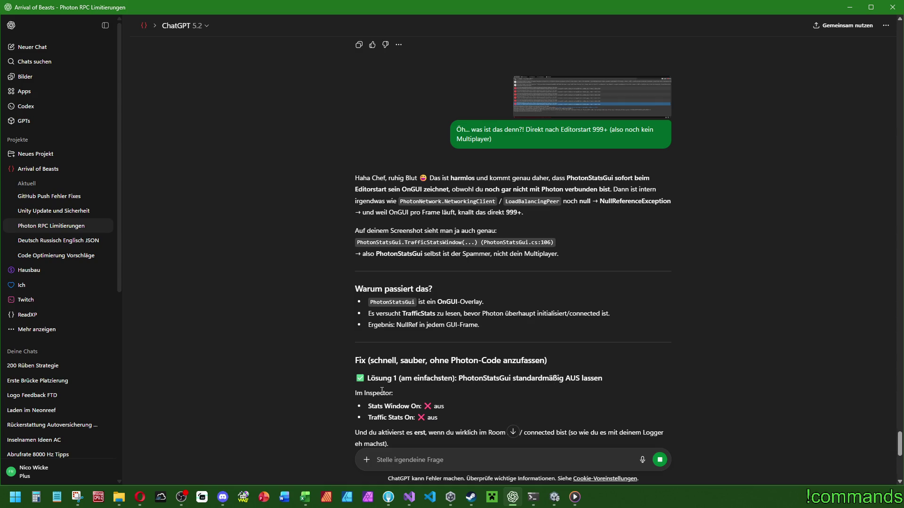
scroll(383, 392, down, 2)
scroll(391, 384, down, 7)
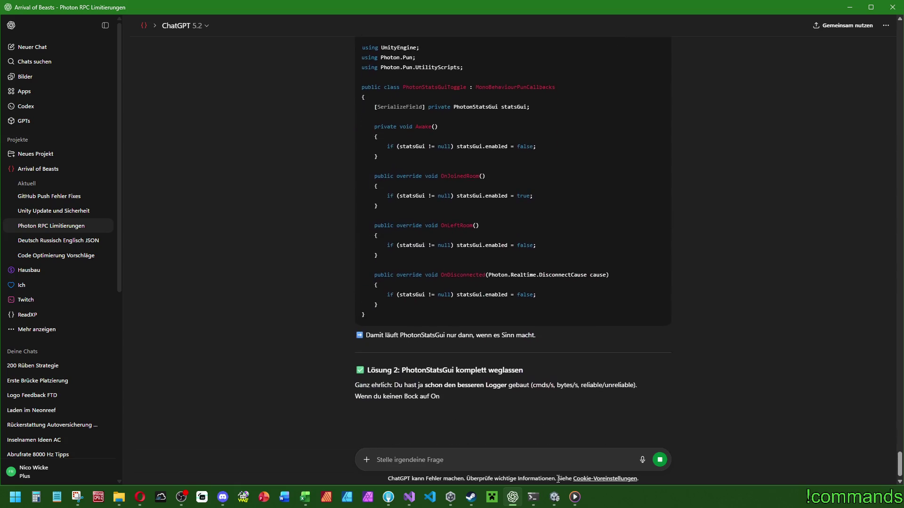
click(554, 497)
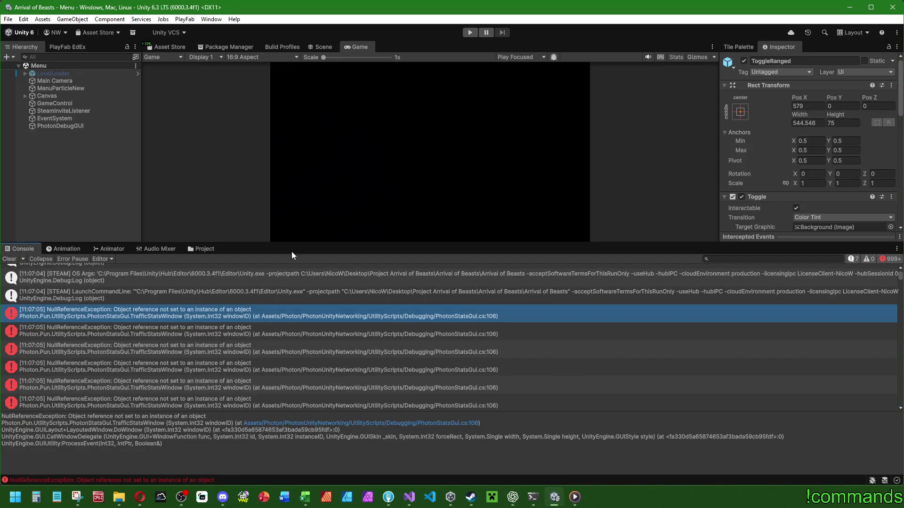
Shrink the Console and disable the Photon Stats Gui script on PhotonDebugGUI
mouse_move(245, 241)
mouse_down()
mouse_move(250, 378)
mouse_move(259, 353)
mouse_move(257, 368)
mouse_up()
click(78, 126)
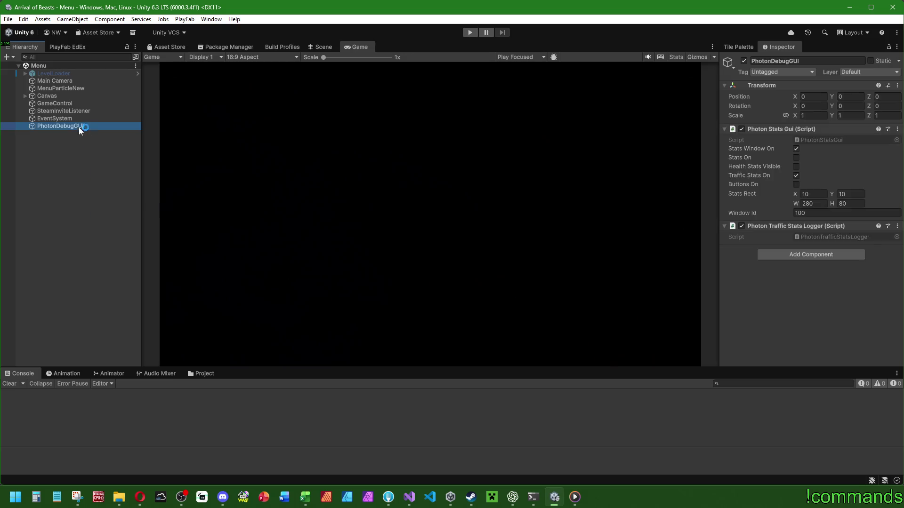
click(742, 129)
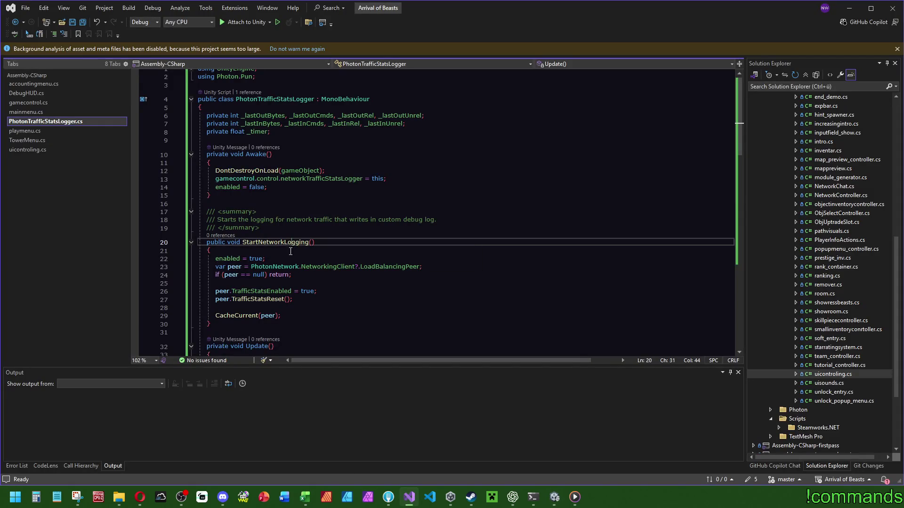
Add GetComponent<PhotonStatsGui>().enabled = true; to StartNetworkLogging, importing its namespace
click(288, 259)
key(Return)
text(GetComponent)
key(Tab)
double_click(283, 266)
text(stats)
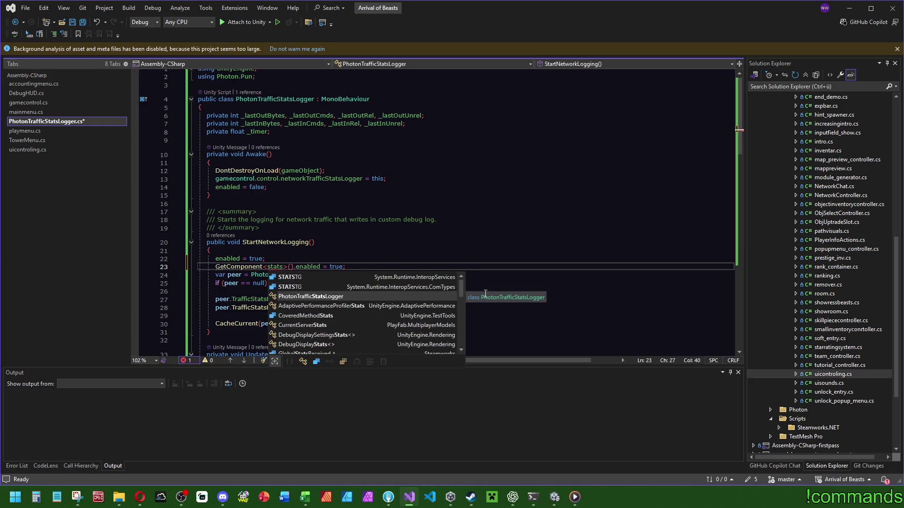
key(BackSpace)
key(BackSpace)
key(BackSpace)
text(photoinst)
key(BackSpace)
key(BackSpace)
key(BackSpace)
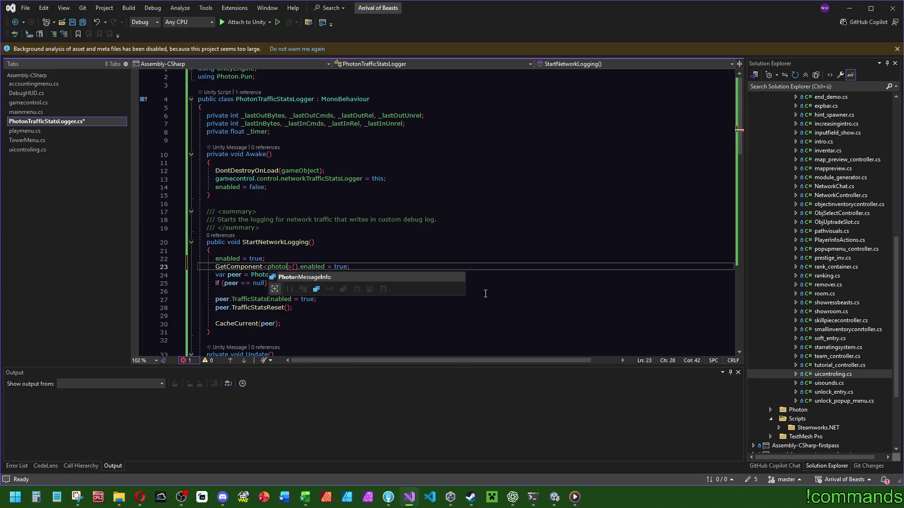
text(statsgui)
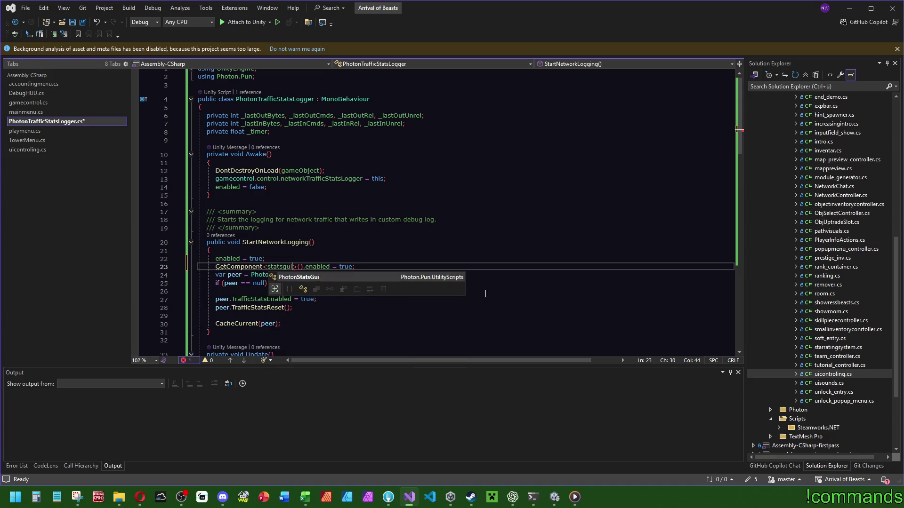
key(Tab)
Save PhotonTrafficStatsLogger.cs and switch back to Unity
key(Up)
key(Up)
key(Up)
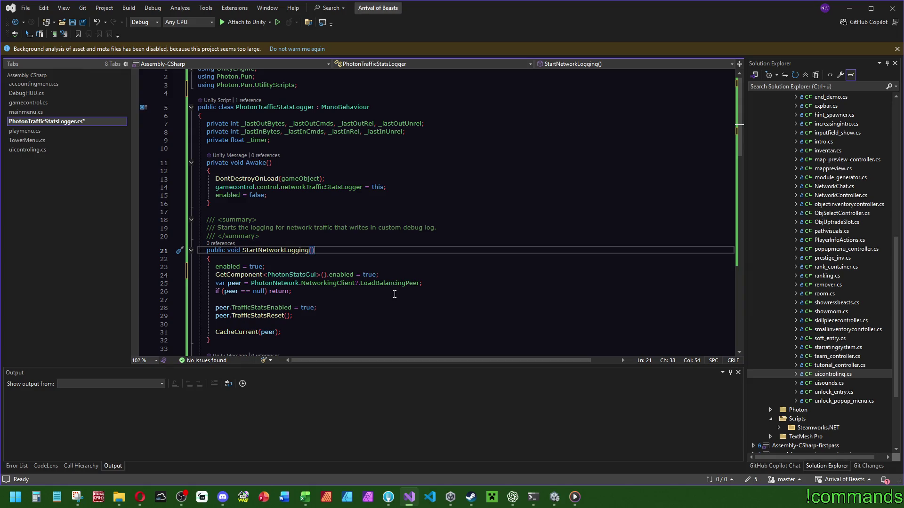
click(381, 210)
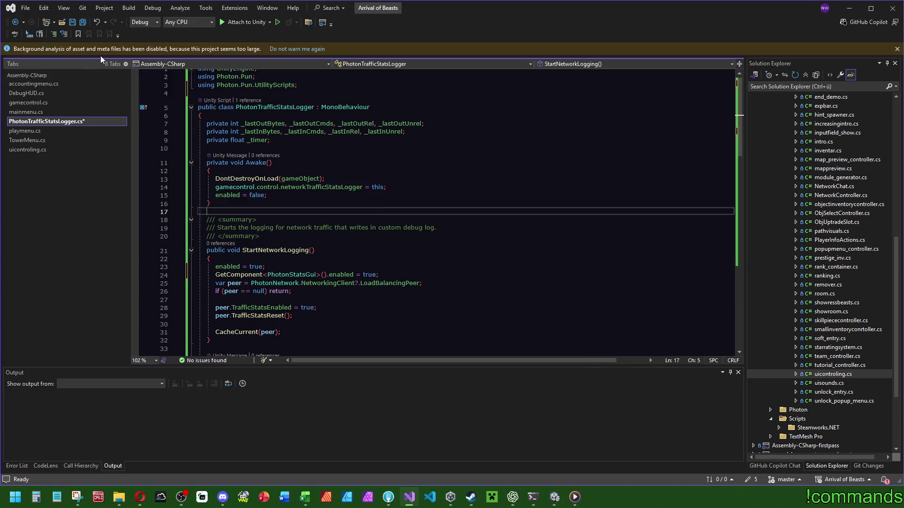
click(83, 22)
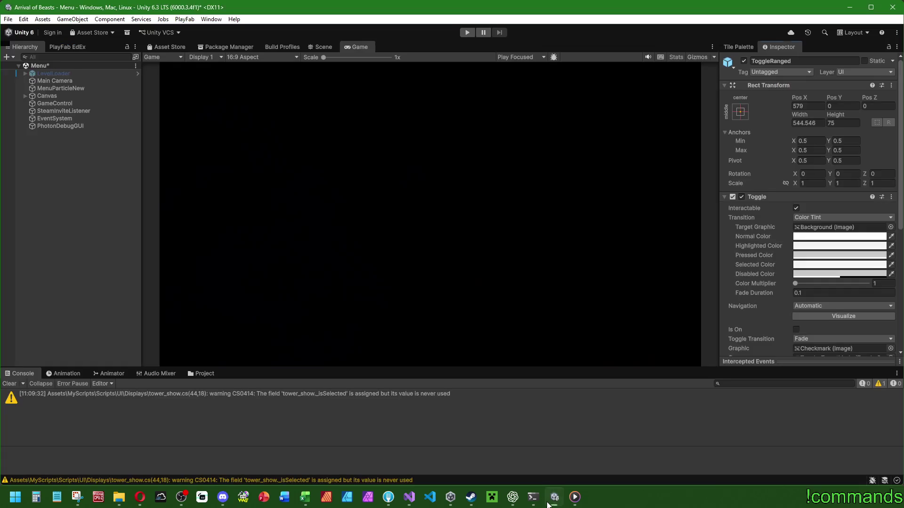
click(550, 503)
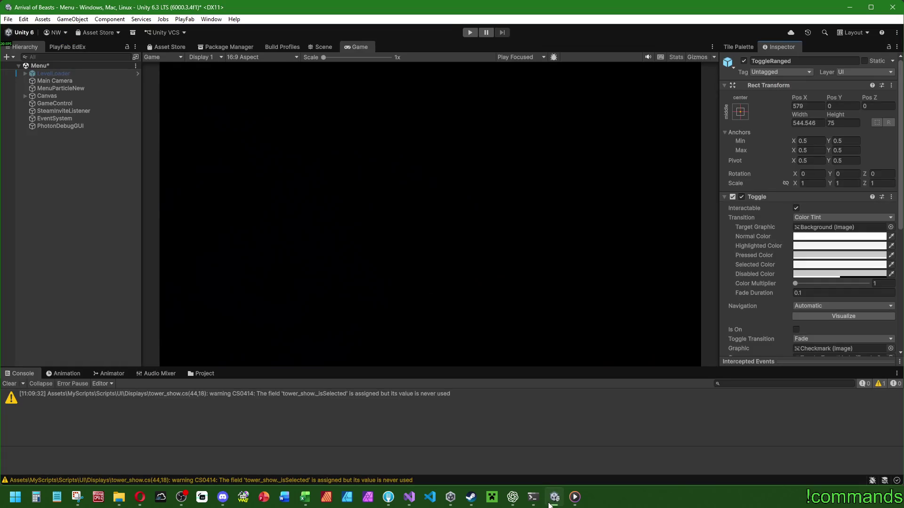
Check PhotonDebugGUI's components in Unity, then open uicontroling.cs in Visual Studio
click(94, 127)
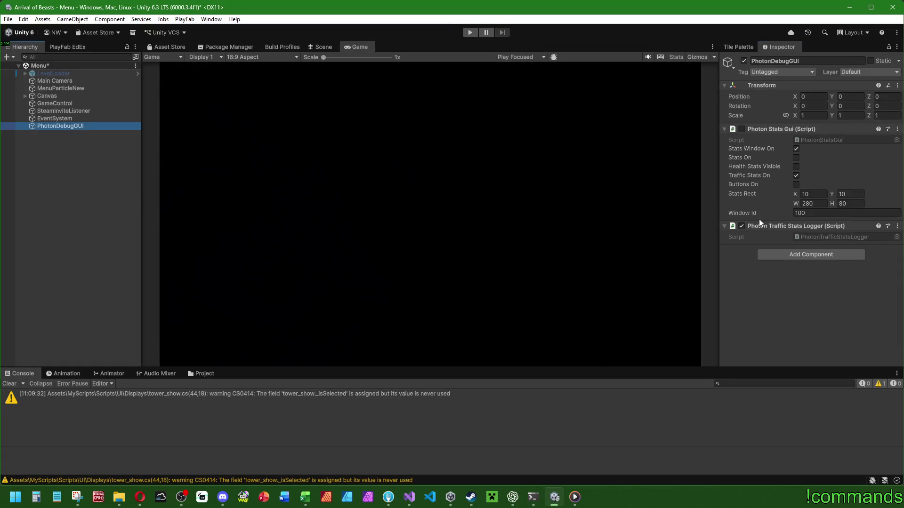
click(409, 497)
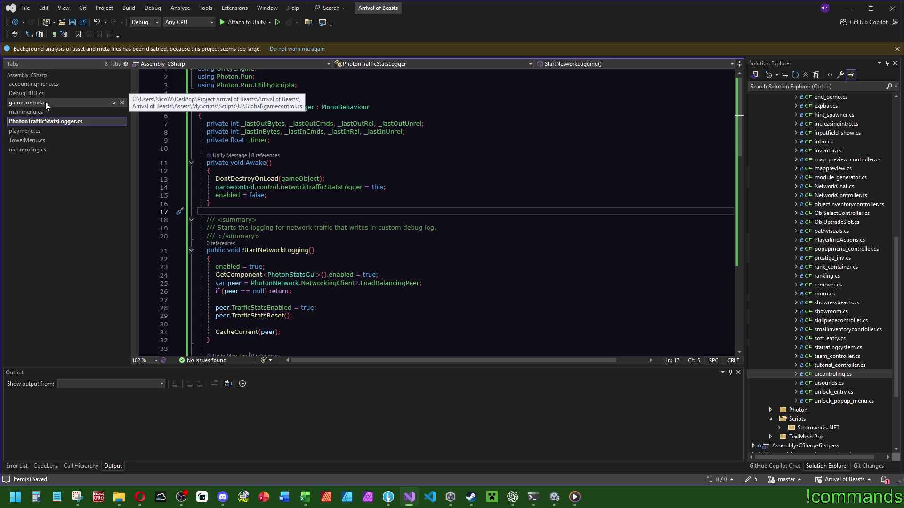
click(27, 148)
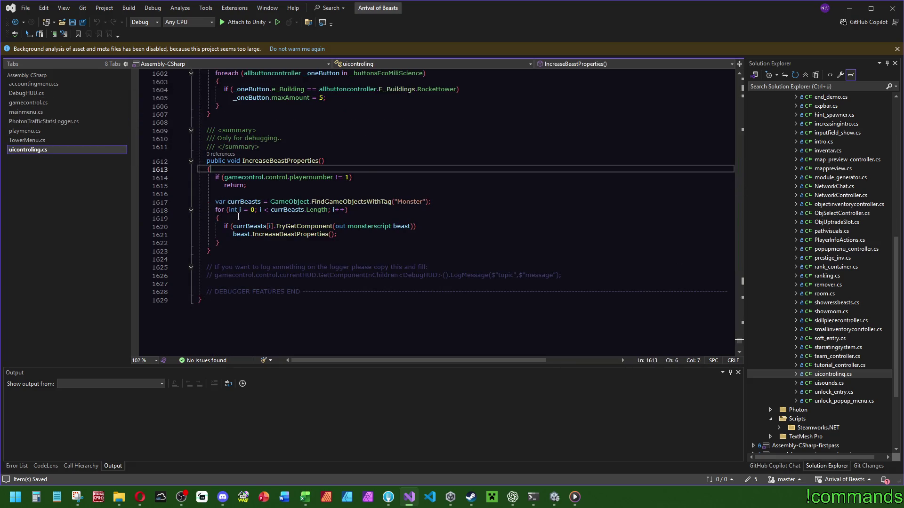
Add a public StartNetworkTrafficLogging method that calls networkTrafficStatsLogger.StartNetworkLogging()
click(231, 252)
key(Return)
key(Return)
text(public )
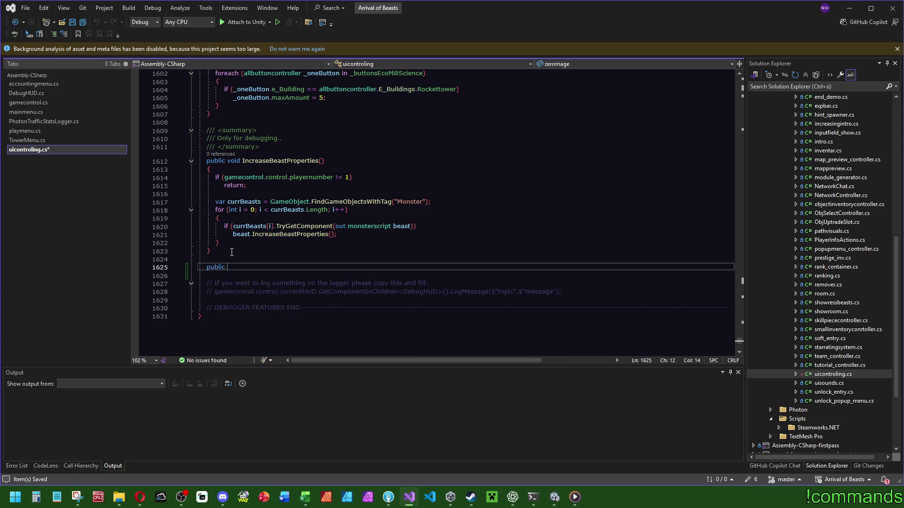
text(void Start)
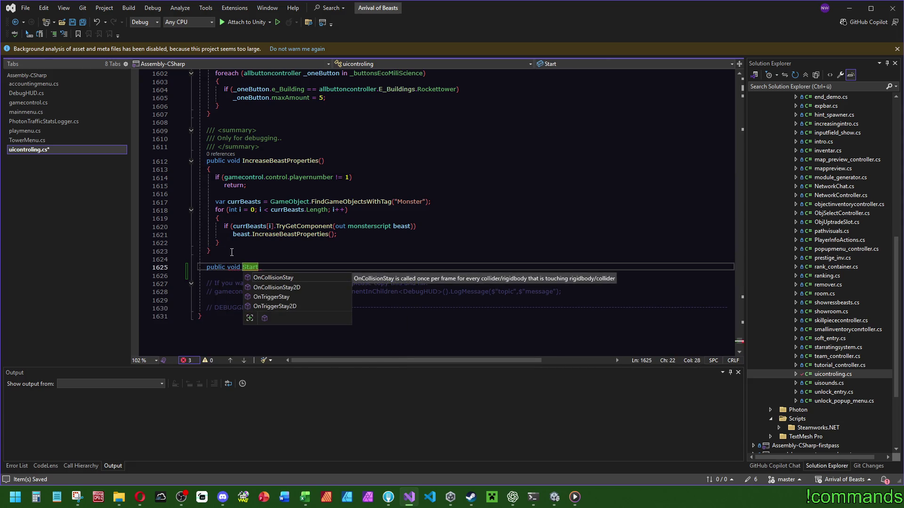
text(Ne)
text(Net)
text(Tra)
text(ficLogg)
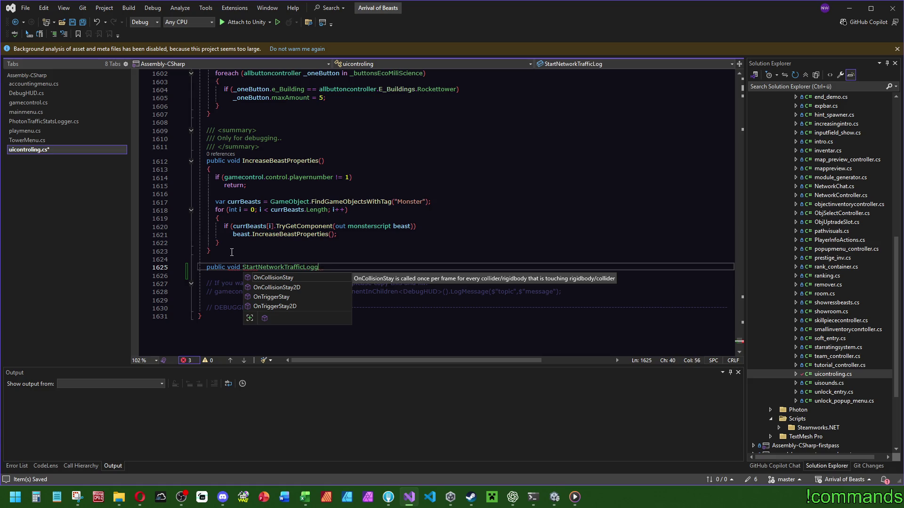
text(ing() =>)
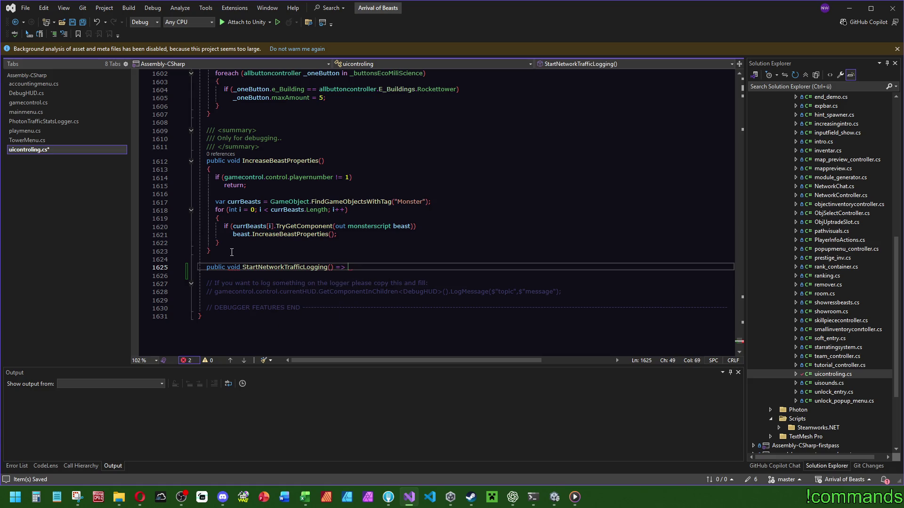
text(gamecontrol.control.)
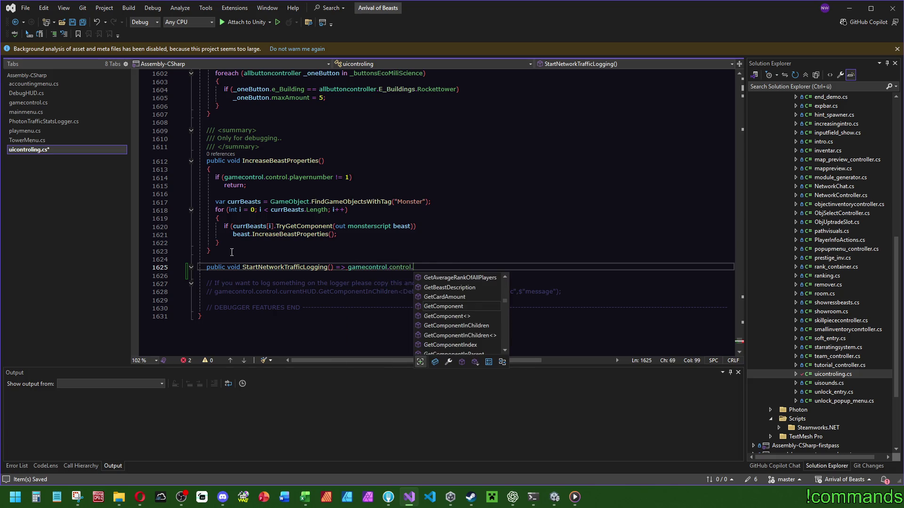
text(logg)
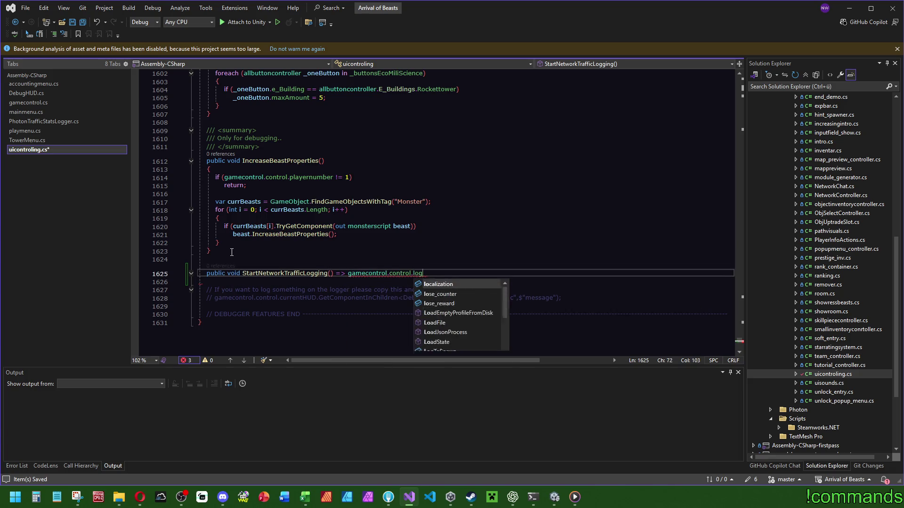
key(Down)
key(Down)
key(Tab)
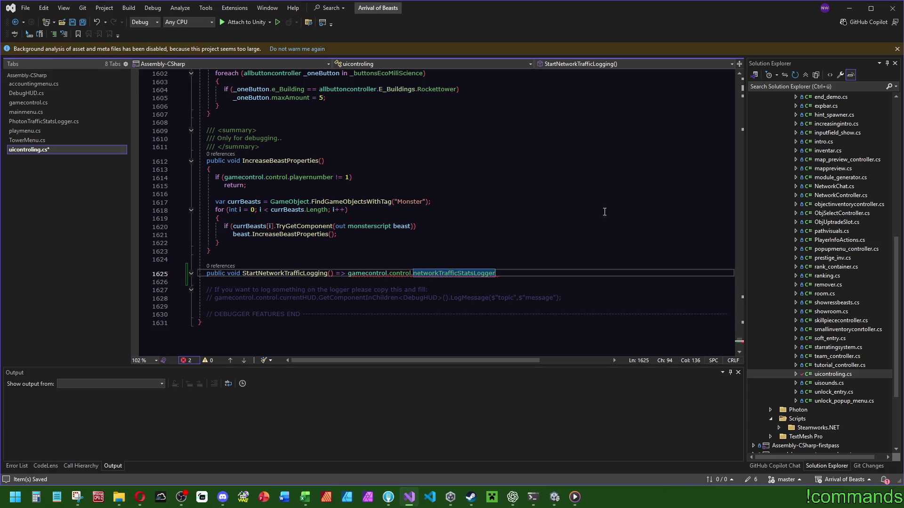
text(.startz)
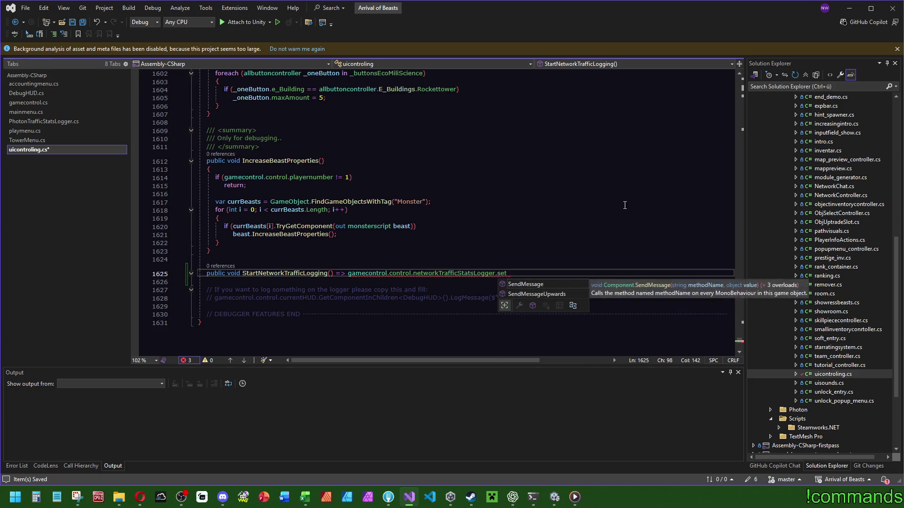
key(Down)
key(Down)
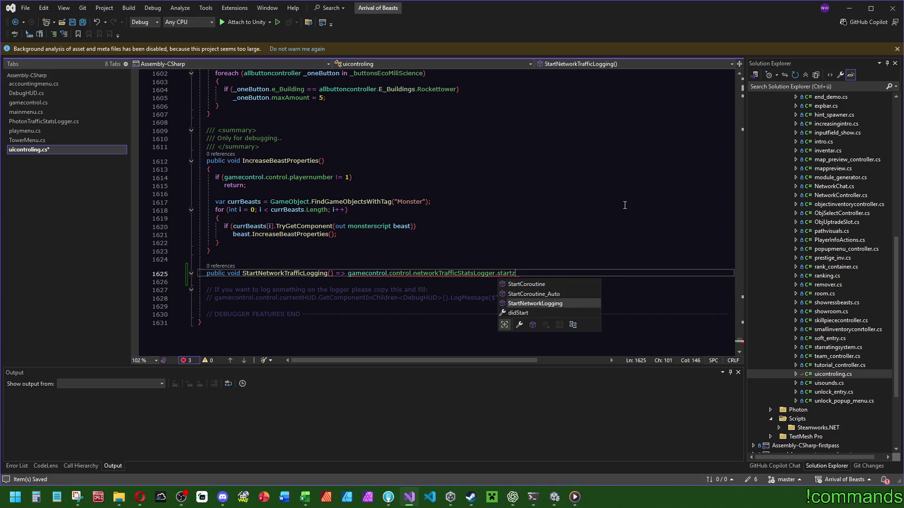
key(Tab)
text(();)
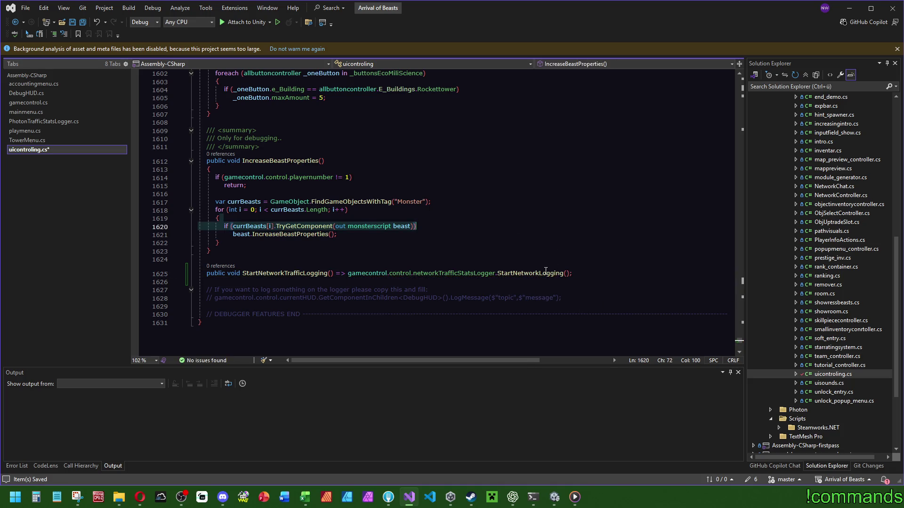
ctrl+click(532, 273)
key(ctrl+minus)
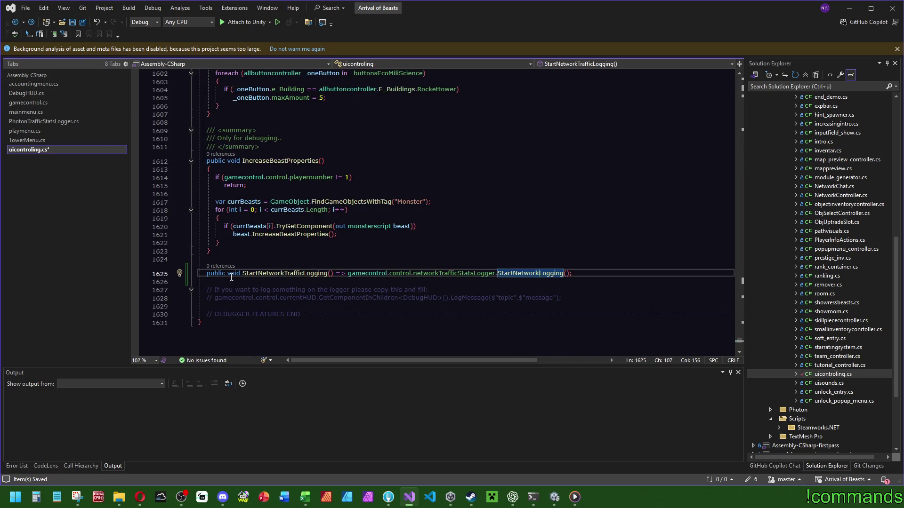
Save all files in Visual Studio and return to the Unity editor
click(83, 21)
click(552, 494)
mouse_move(532, 497)
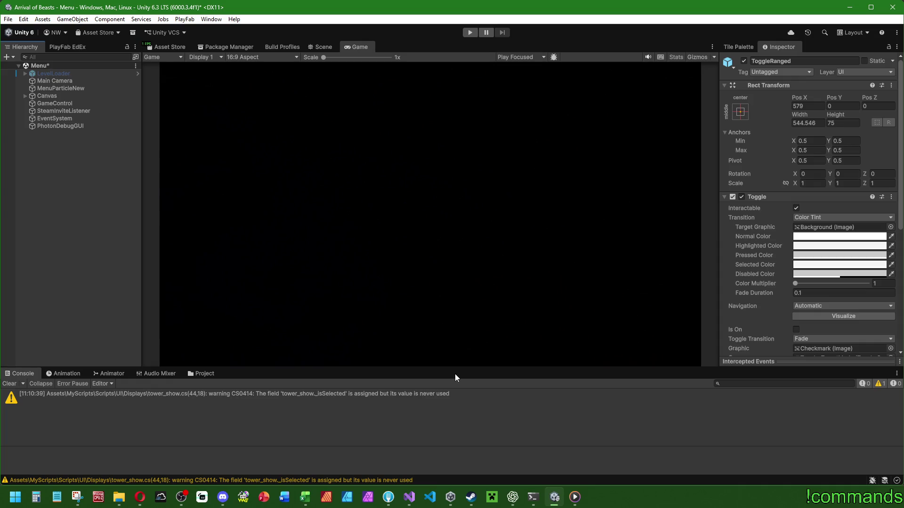
Open the CanvasHUD prefab from Assets/Prefabs/UIObjects/HUD
click(9, 384)
click(204, 373)
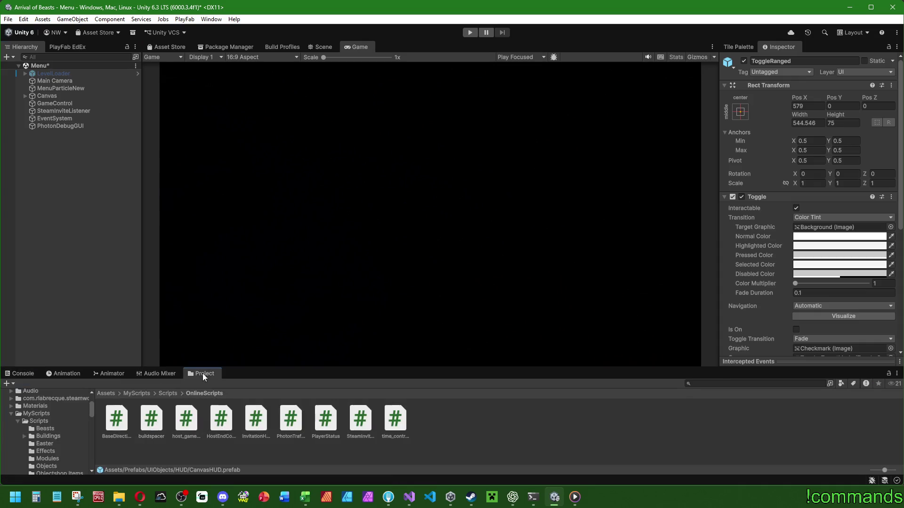
click(108, 396)
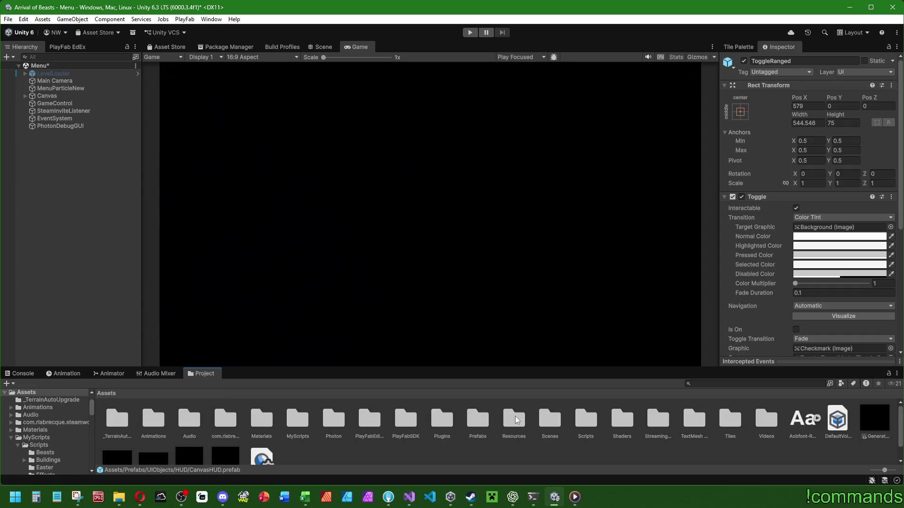
double_click(476, 421)
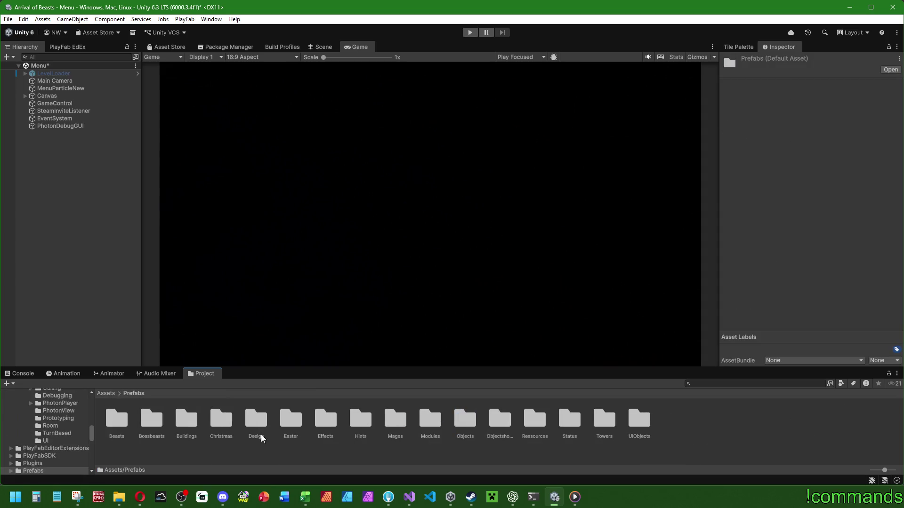
double_click(640, 424)
double_click(190, 419)
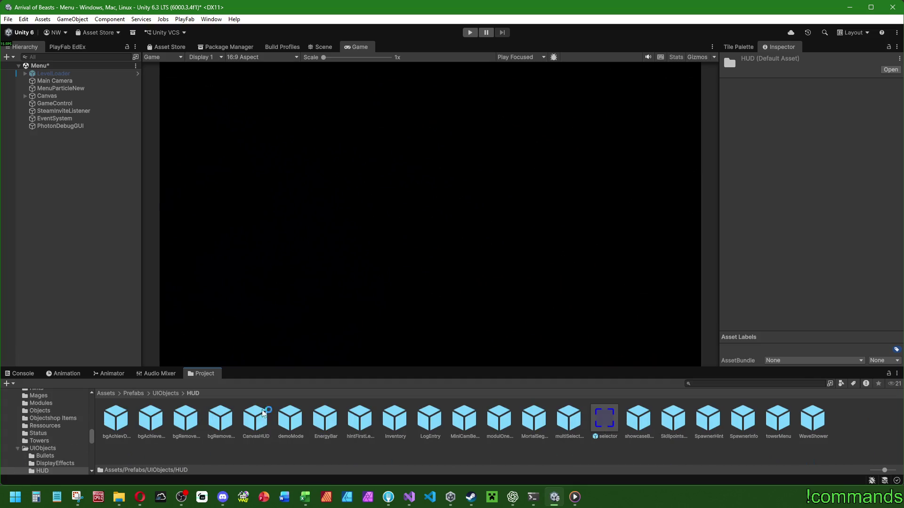
drag(306, 367, 306, 356)
double_click(255, 407)
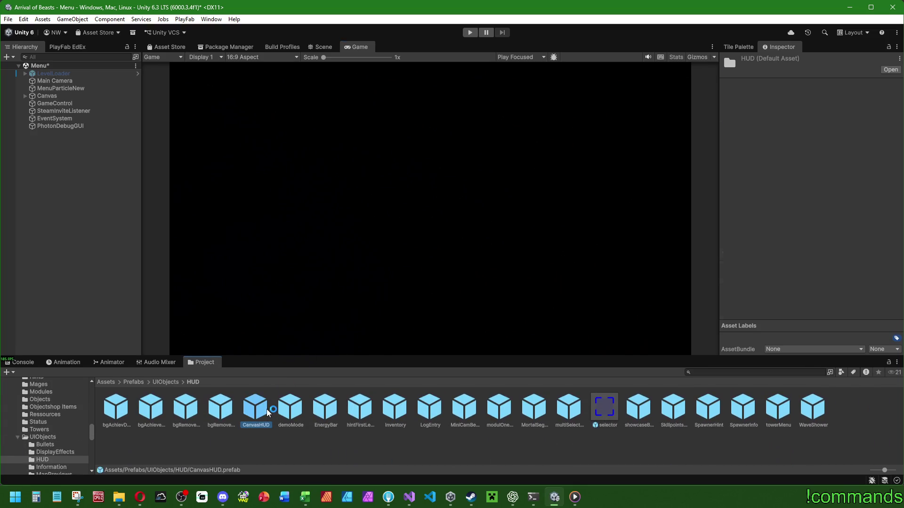
Duplicate the STRONGER BEASTS debug button inside the DebugBtns group
click(321, 48)
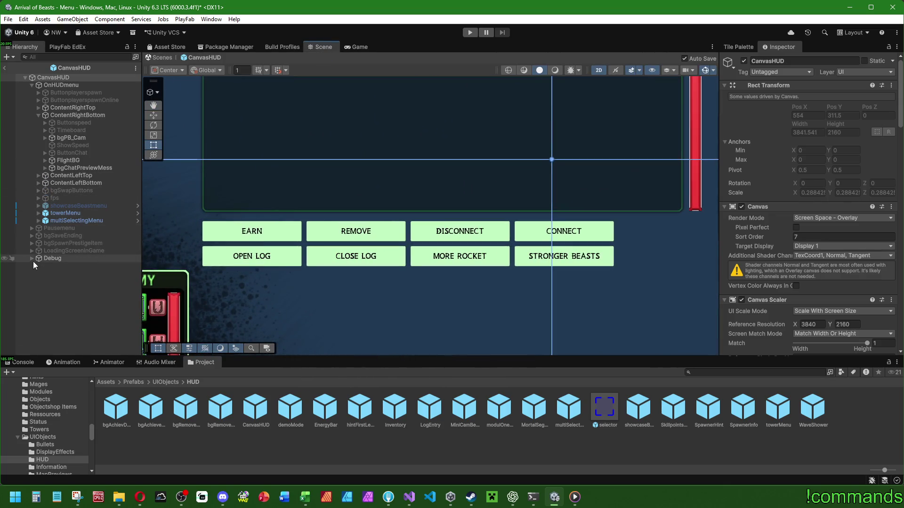
click(31, 258)
click(38, 265)
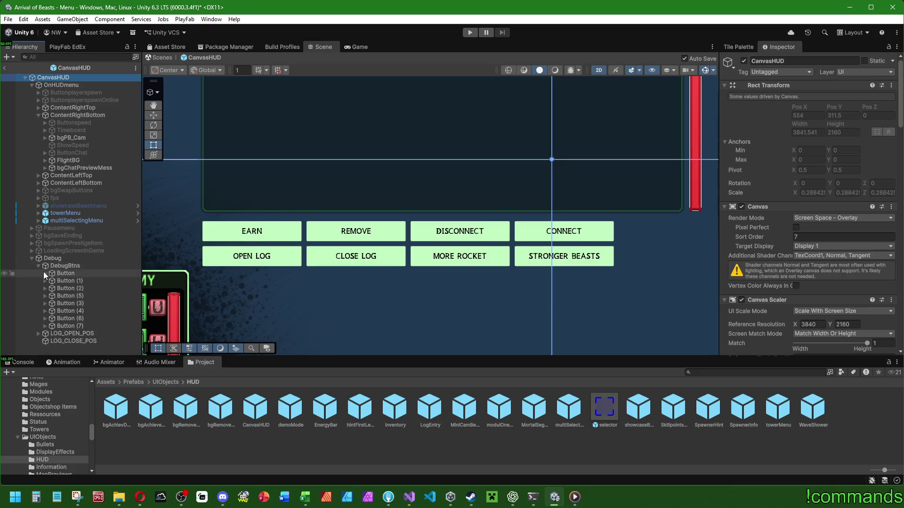
click(78, 320)
click(76, 325)
key(ctrl+d)
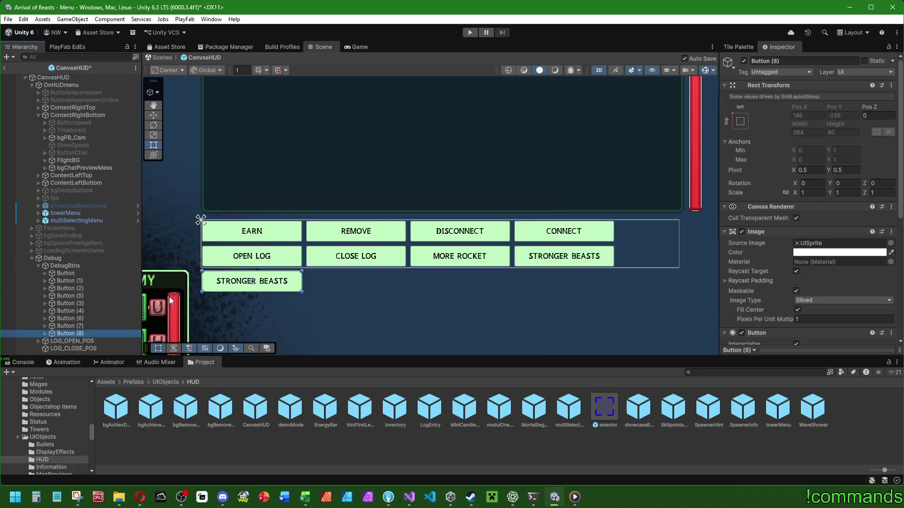
Increase the DebugBtns panel height to about 272.29 and move it to Pos Y -358.09
click(66, 267)
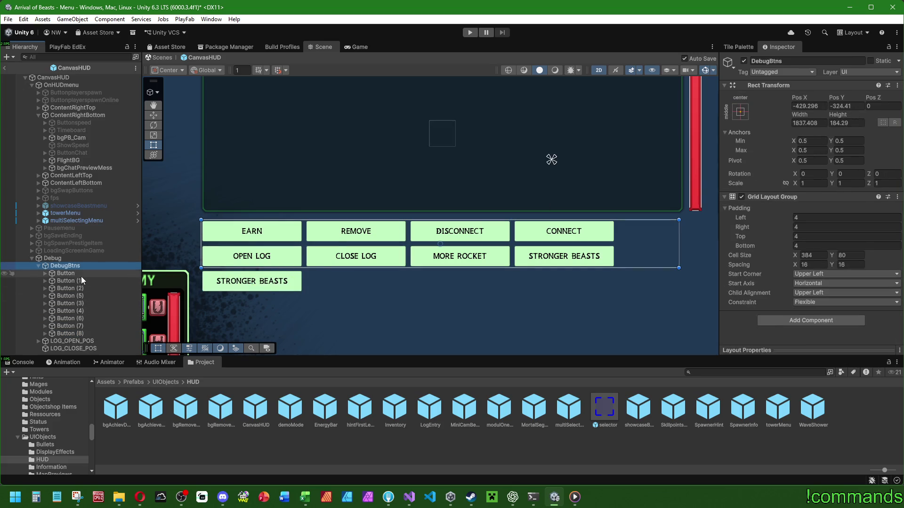
click(81, 274)
click(89, 266)
click(847, 122)
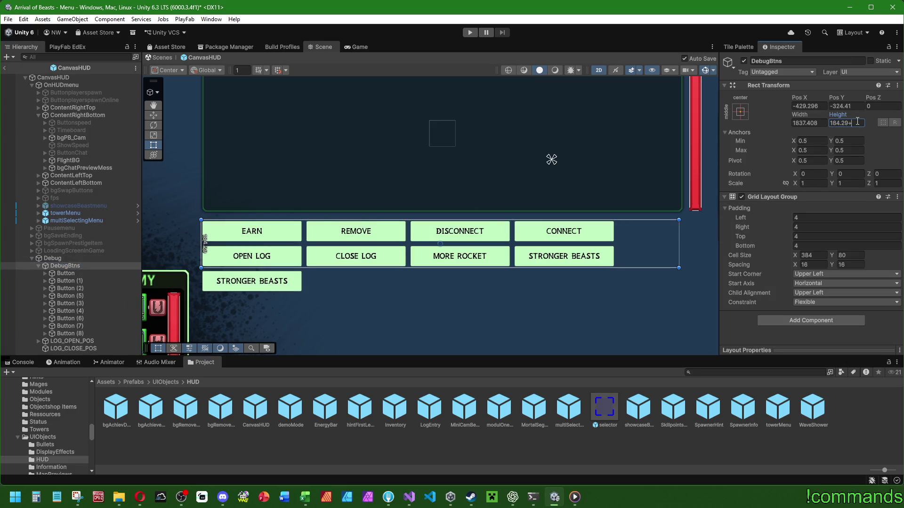
text(84)
key(Return)
text(+4)
key(Return)
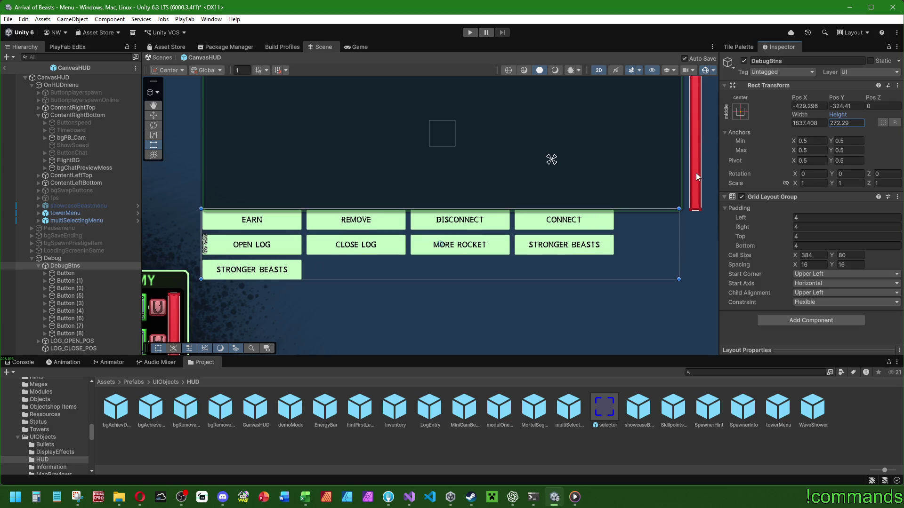
mouse_move(836, 98)
mouse_down()
mouse_move(565, 136)
mouse_move(234, 153)
mouse_move(305, 167)
mouse_up()
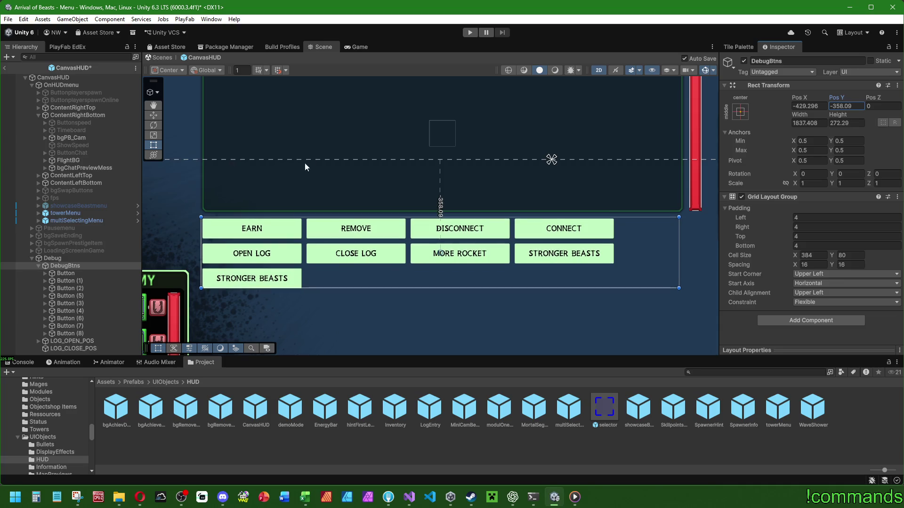
click(65, 333)
Change Button (8)'s label text to START NETWORK LOGGING
click(46, 334)
click(72, 337)
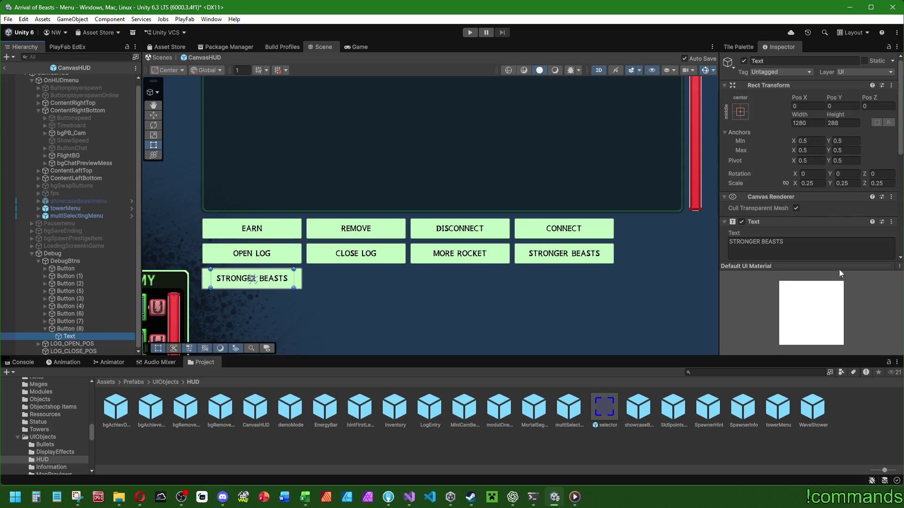
click(833, 243)
text(STA)
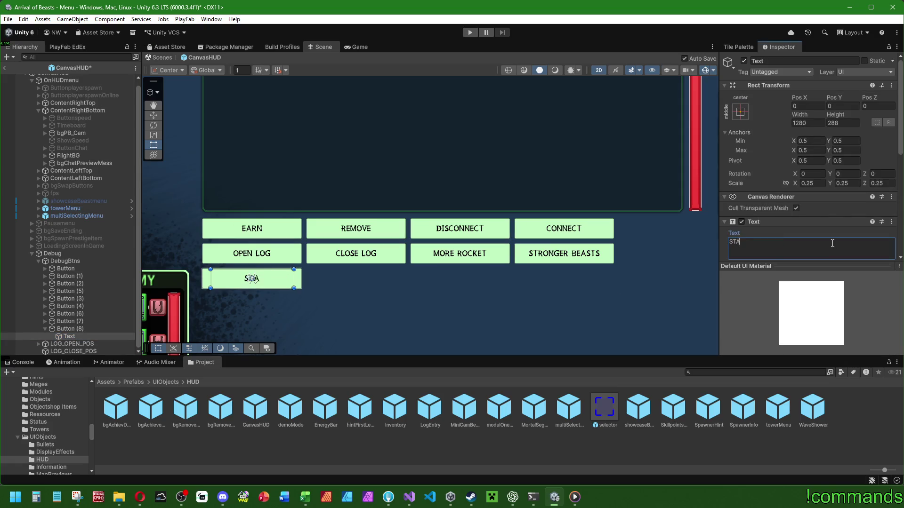
text(RT NETWORK)
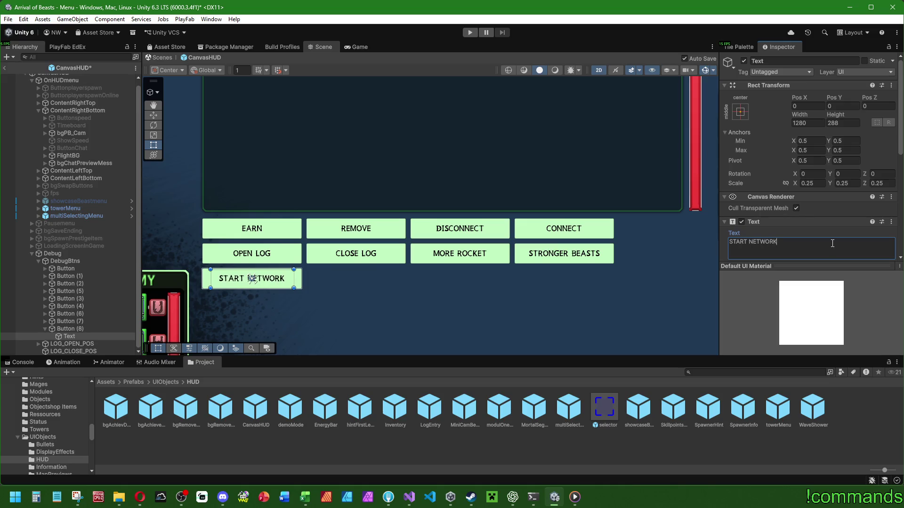
text( LOGGING)
Select the DebugBtns grid and frame it in the Scene view
click(66, 261)
key(f)
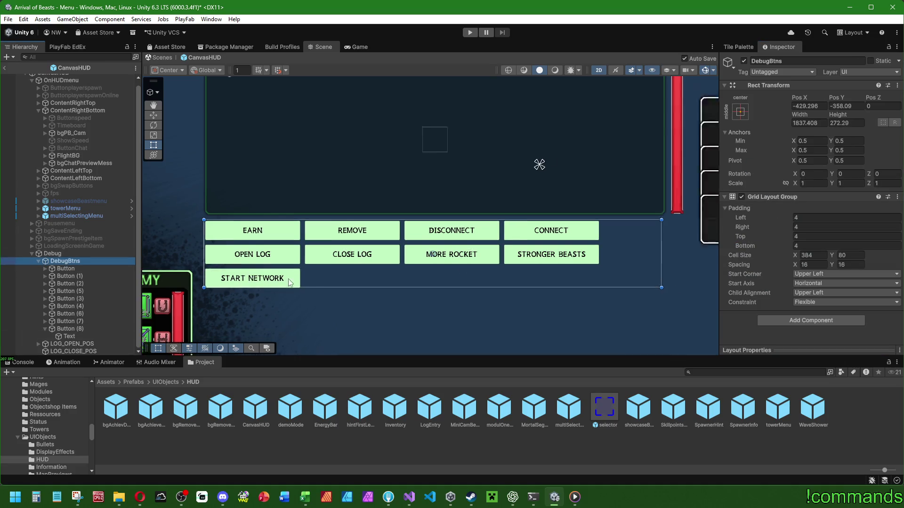
click(819, 255)
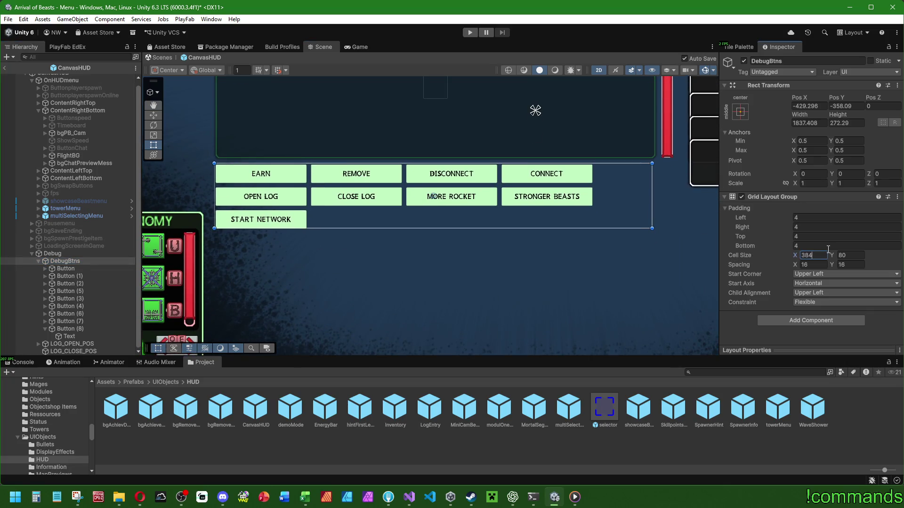
Set the DebugBtns cell width to 444, widen the grid rectangle, then raise the cell width to 462
text(16+16+16+16)
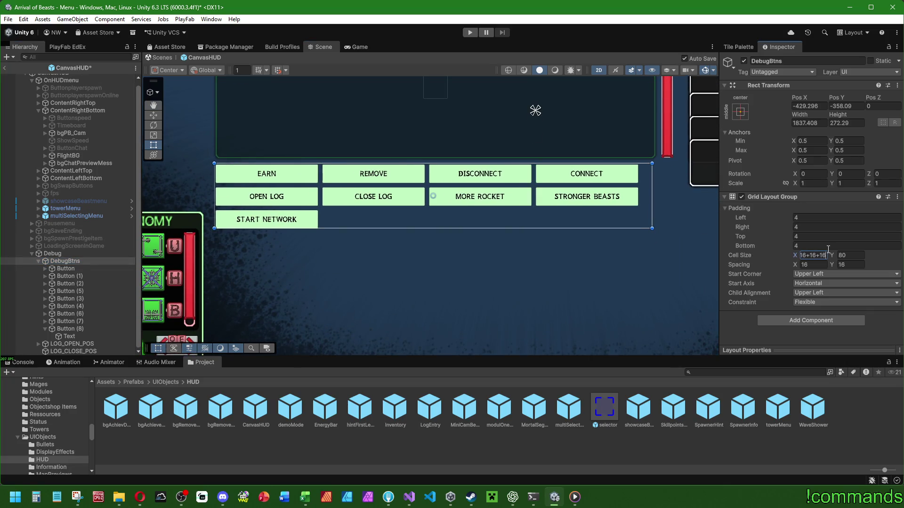
text(+8+4)
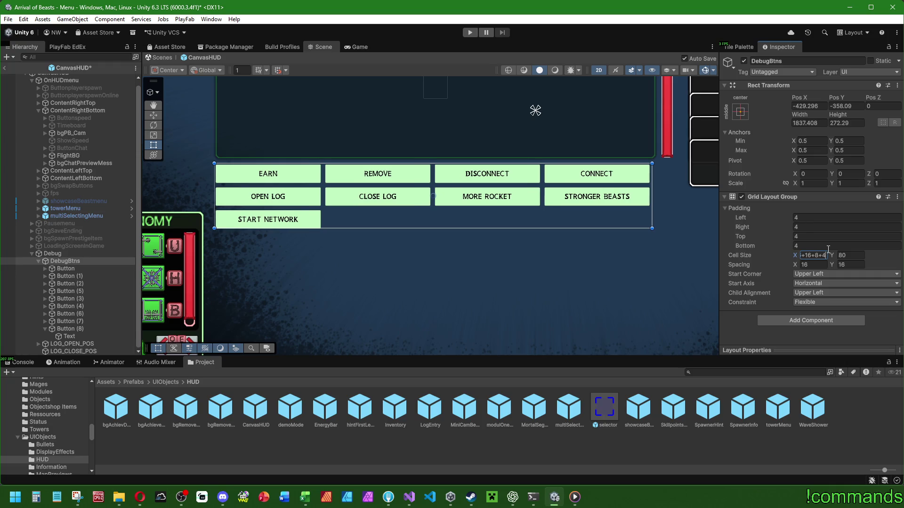
key(Return)
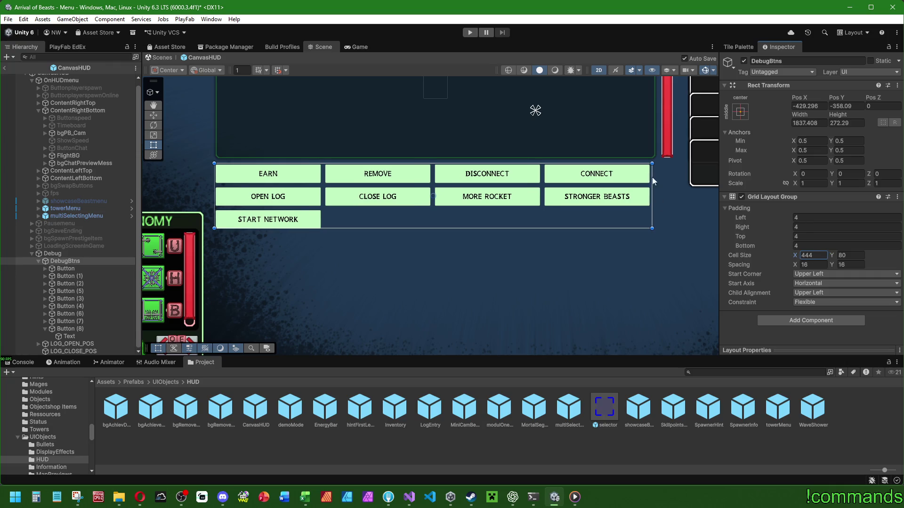
mouse_move(651, 196)
mouse_down()
mouse_move(678, 199)
mouse_move(669, 202)
mouse_up()
click(821, 255)
text(+4+4+4)
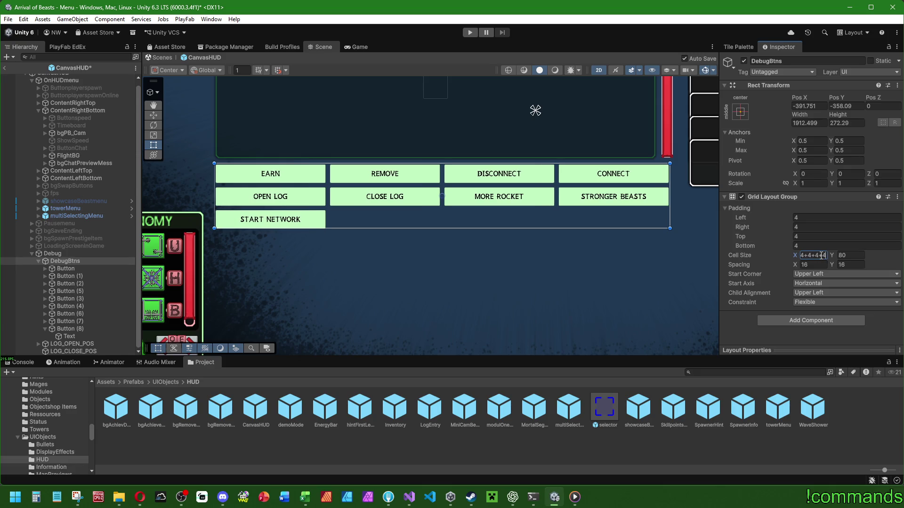
key(BackSpace)
key(BackSpace)
text(-2)
key(Return)
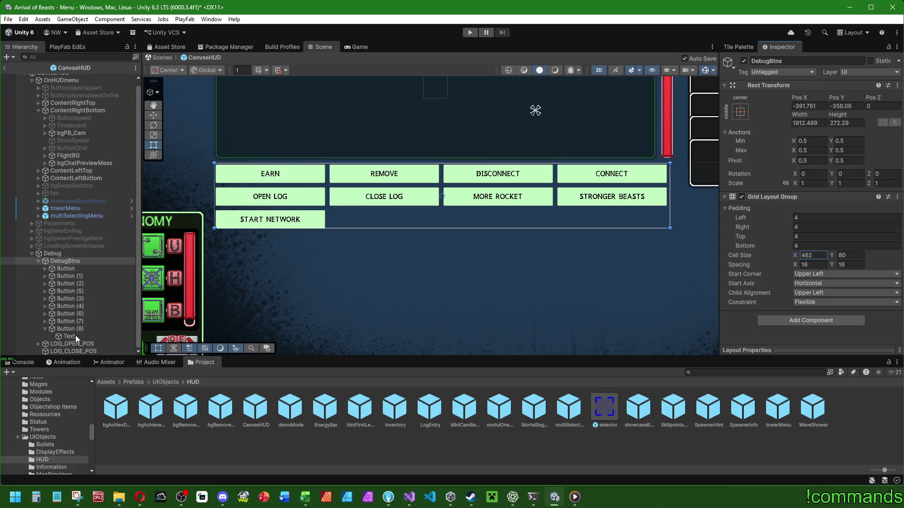
click(91, 336)
Correct the new button's label text to read START NETWORK LOGGING
click(837, 249)
click(837, 249)
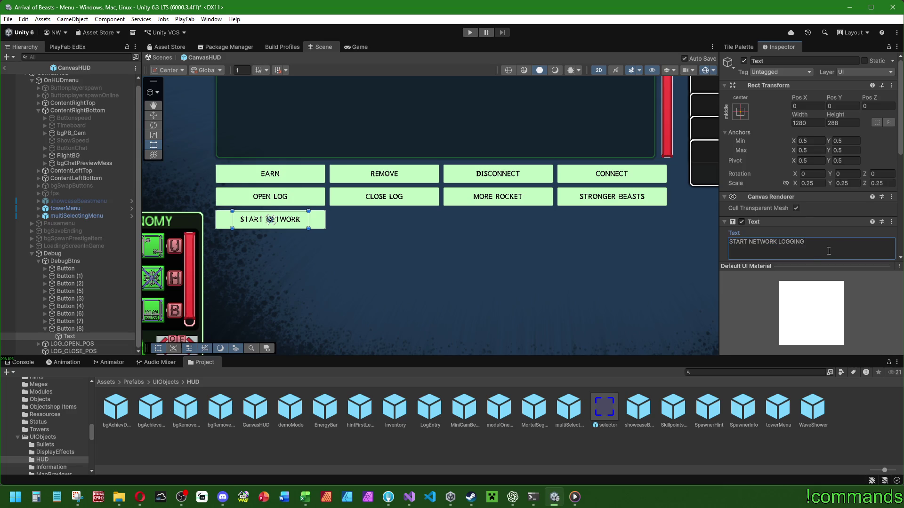
key(BackSpace)
key(BackSpace)
key(BackSpace)
text(OGGINH)
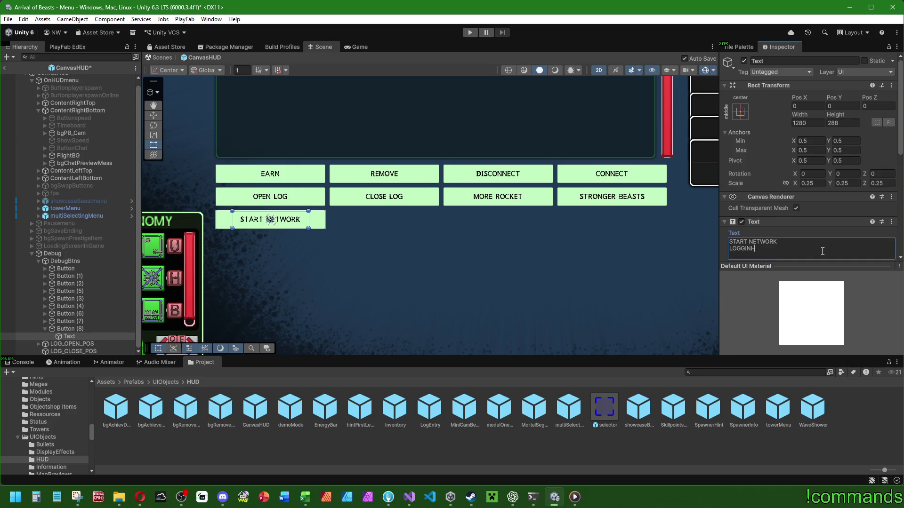
key(BackSpace)
key(BackSpace)
key(BackSpace)
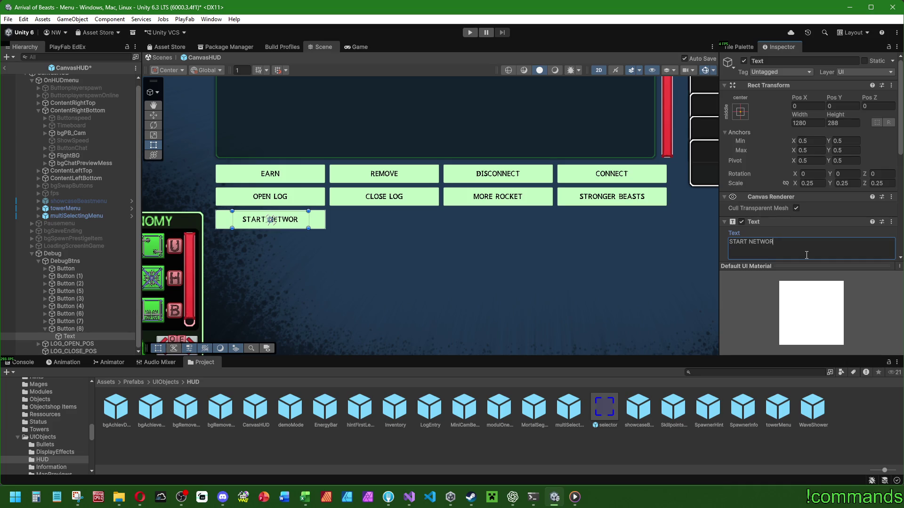
text(K LOGGING)
Set the label's scale to 0.2 on X, Y and Z
click(809, 183)
text(0,2)
click(854, 184)
text(0,2)
click(880, 183)
text(0,2)
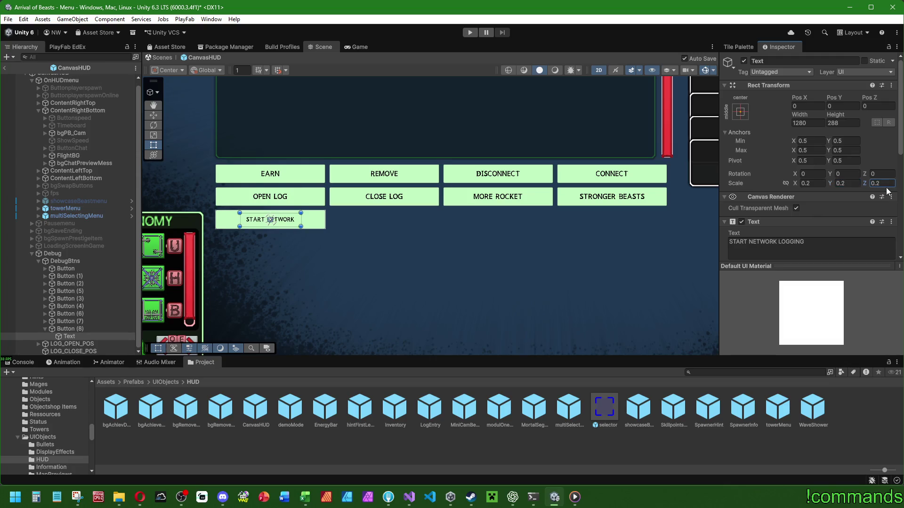
Expand the other eight debug buttons in the Hierarchy to show their labels
click(45, 321)
click(46, 313)
click(45, 306)
click(45, 298)
click(45, 291)
click(45, 284)
click(46, 276)
click(45, 268)
scroll(67, 280, down, 3)
Select all nine button label texts and set their X and Y scale to 0.2
ctrl+click(69, 321)
click(75, 335)
ctrl+click(73, 321)
ctrl+click(73, 306)
ctrl+click(73, 291)
ctrl+click(72, 276)
ctrl+click(71, 261)
ctrl+click(70, 246)
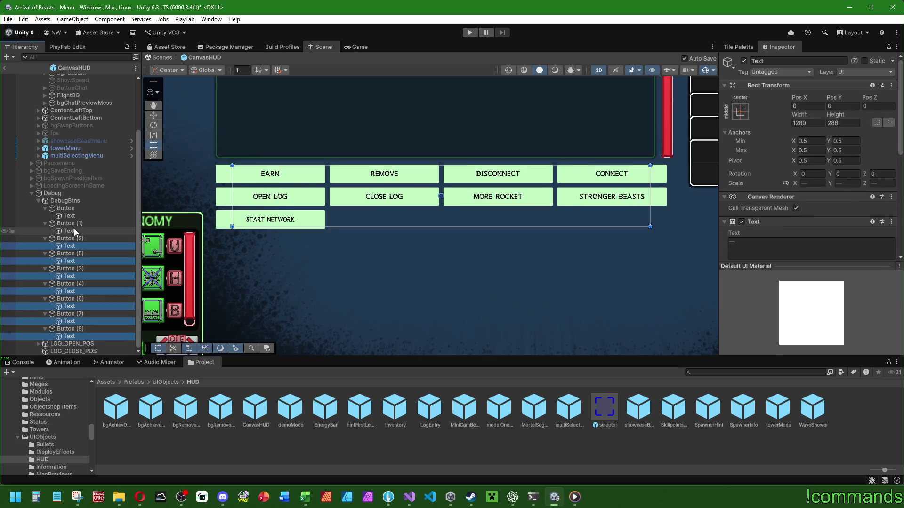
ctrl+click(69, 230)
ctrl+click(70, 216)
click(812, 183)
text(0.2)
key(Tab)
text(0.2)
Reset the label texts' anchors to middle-center, including the EARN label
click(740, 111)
click(840, 254)
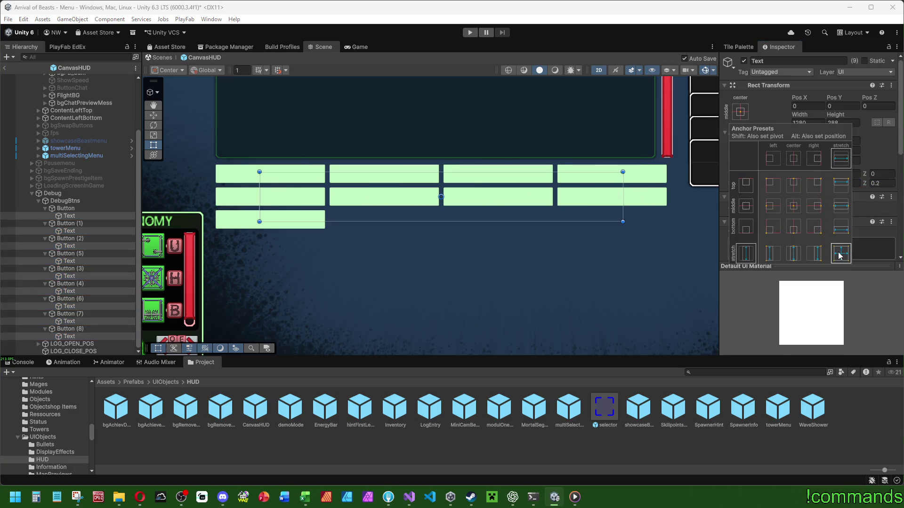
click(793, 206)
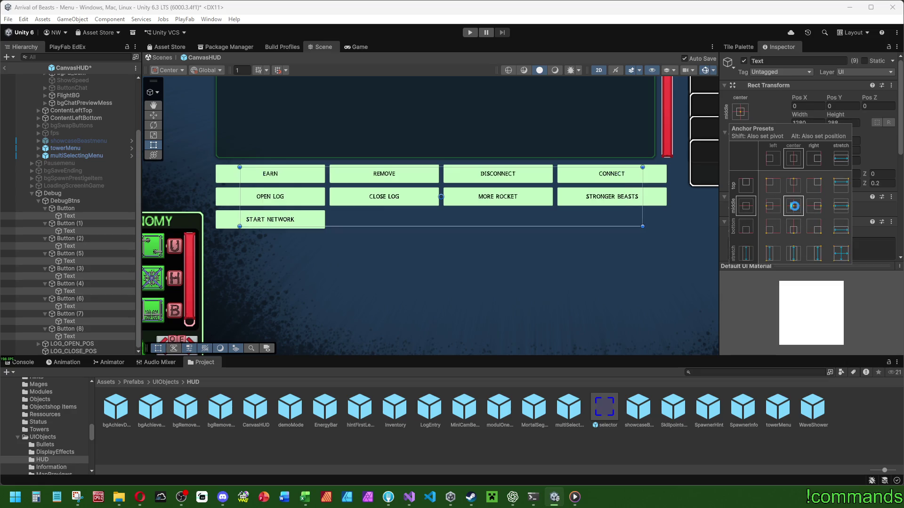
key(shift+alt)
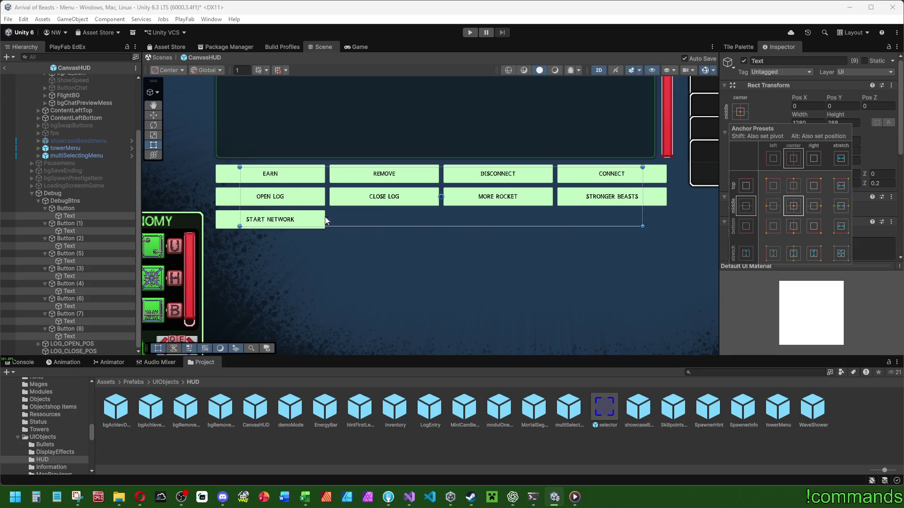
click(75, 216)
click(740, 112)
alt+click(841, 253)
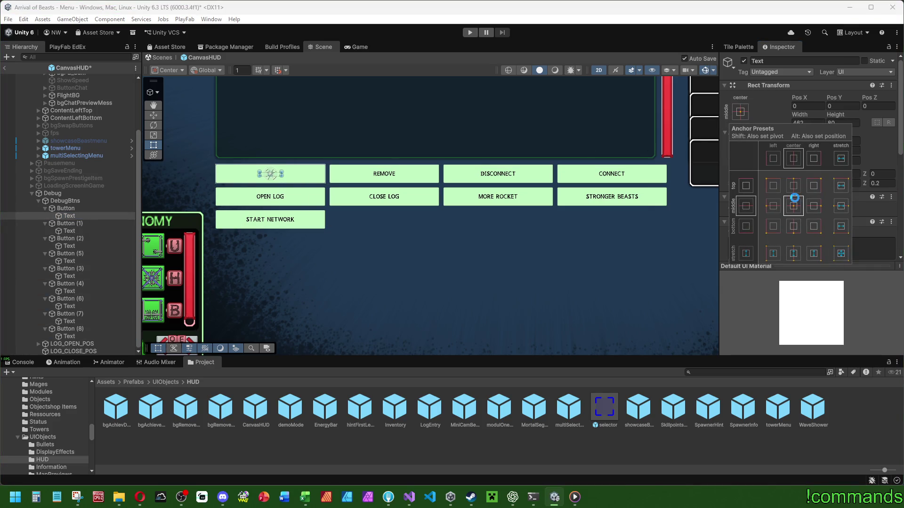
click(795, 202)
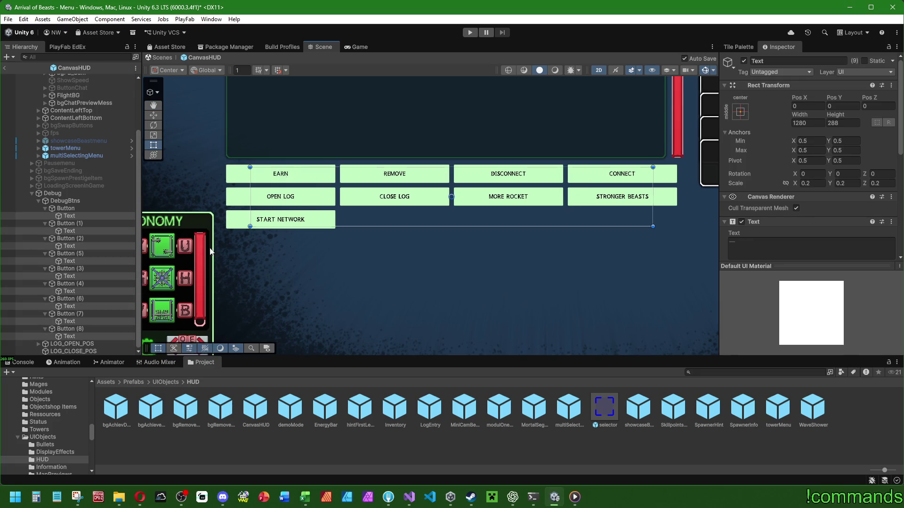
Set the width of all nine label texts to 2080
click(740, 112)
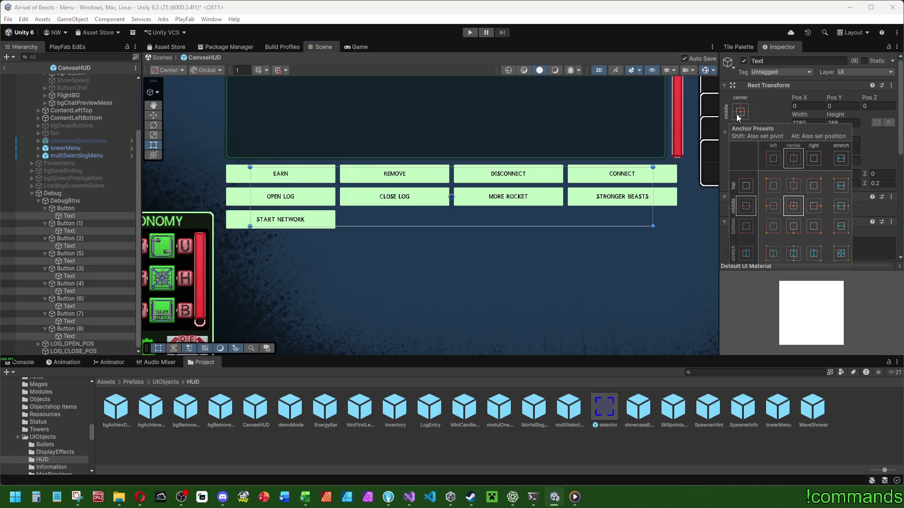
click(807, 122)
text(768)
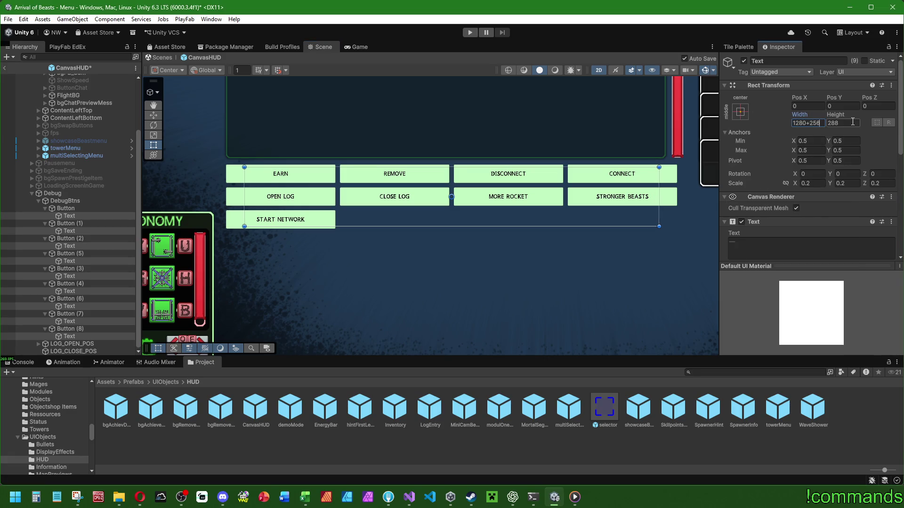
key(Return)
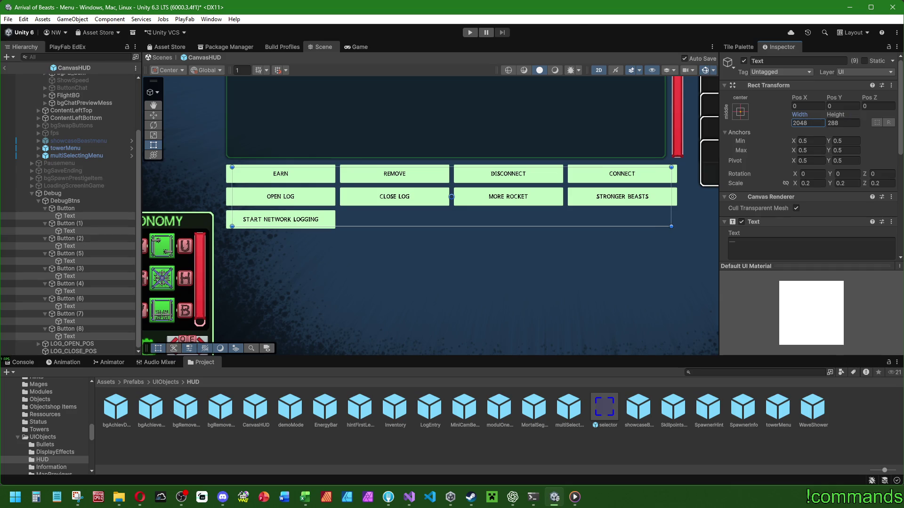
text(320)
click(79, 222)
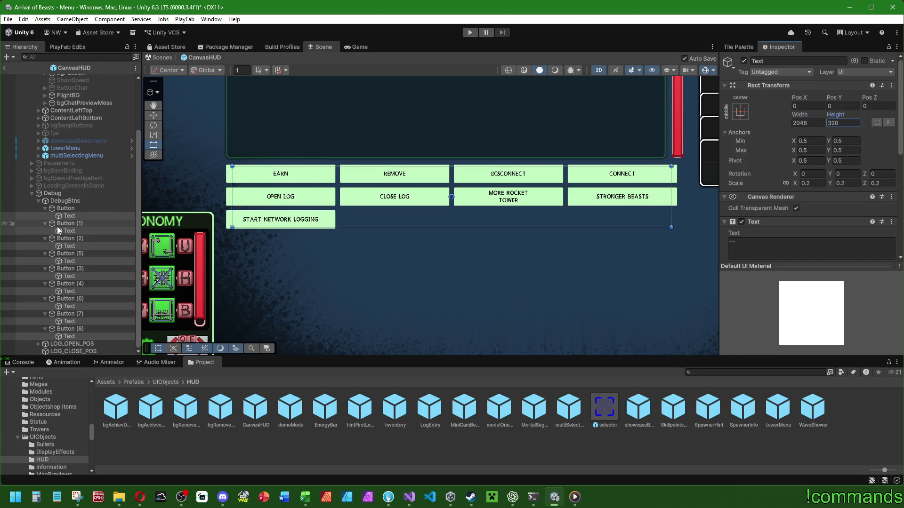
click(71, 215)
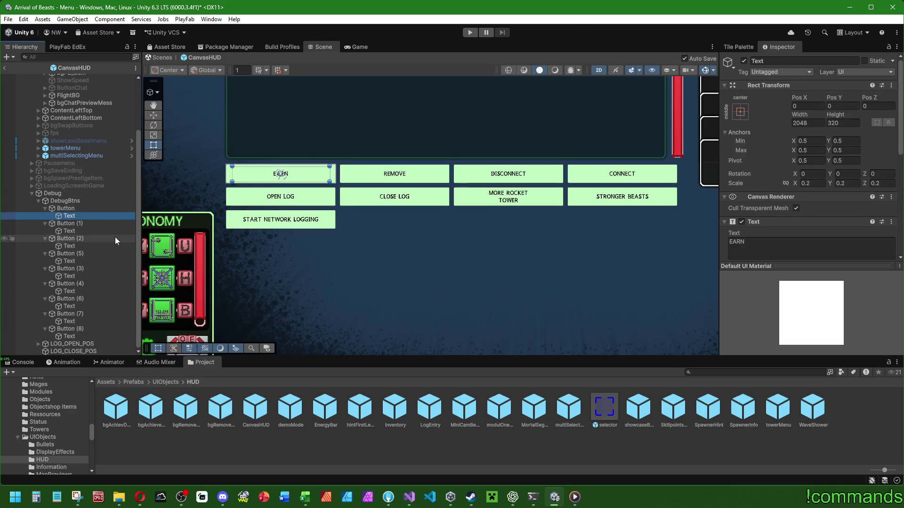
shift+click(75, 337)
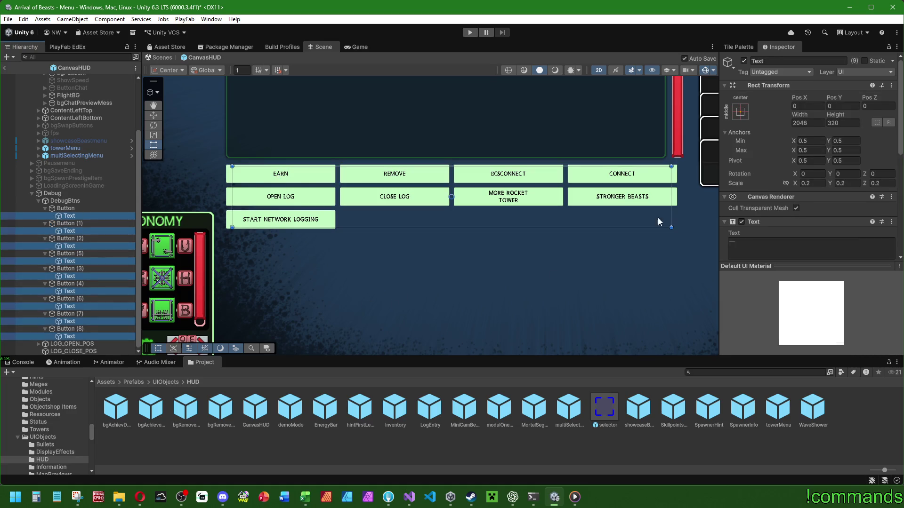
click(817, 122)
text(2080)
key(Return)
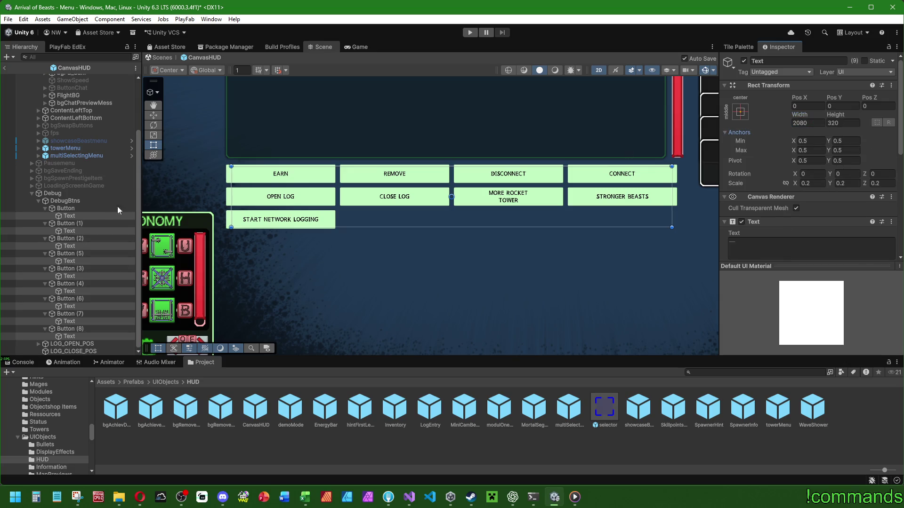
click(83, 217)
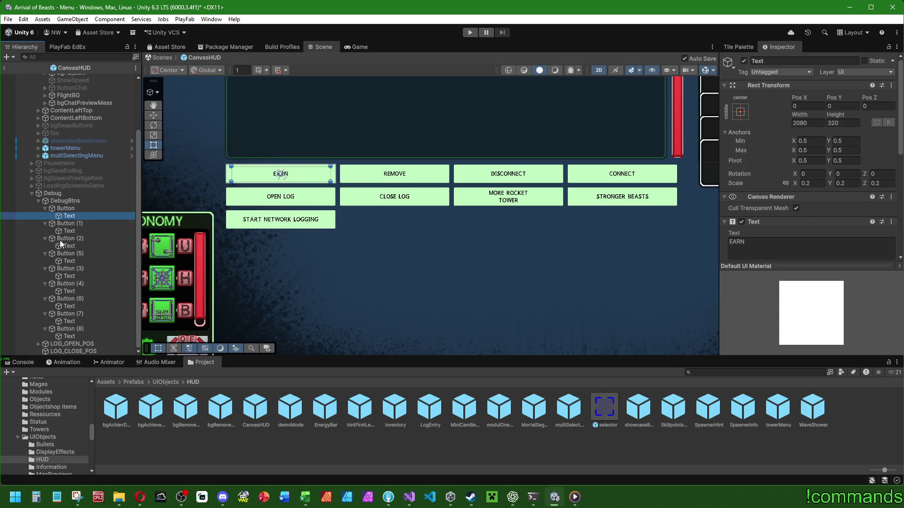
Resize all nine label texts to 2096 wide by 336 high
key(ctrl+z)
click(818, 123)
key(BackSpace)
key(BackSpace)
text(96)
key(Tab)
key(BackSpace)
key(BackSpace)
text(36)
click(819, 185)
Try several font sizes for the labels, settling on 168
scroll(799, 195, down, 3)
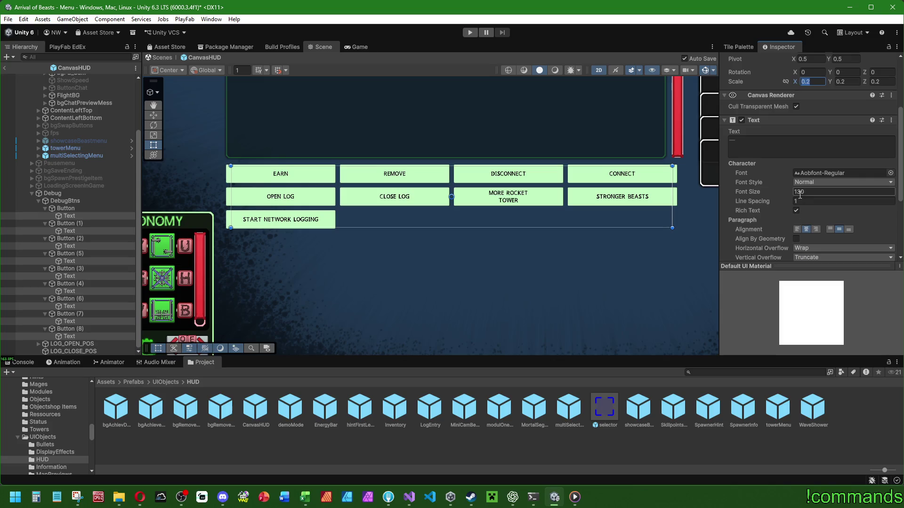
click(795, 191)
text(140)
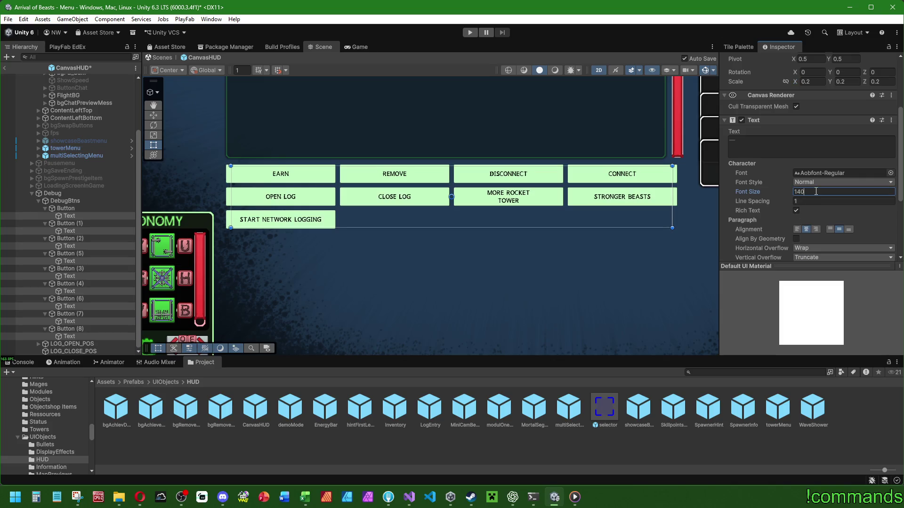
key(BackSpace)
text(65)
key(BackSpace)
key(BackSpace)
key(BackSpace)
text(50)
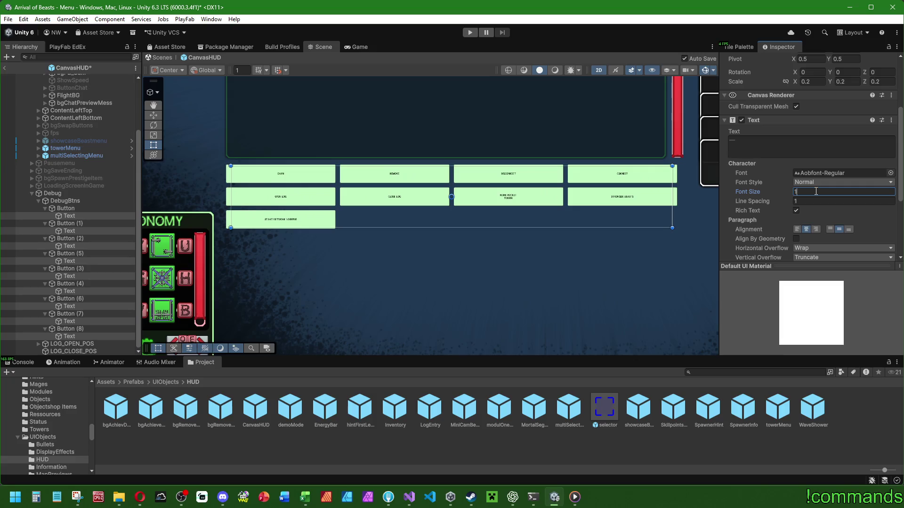
key(BackSpace)
key(BackSpace)
text(60)
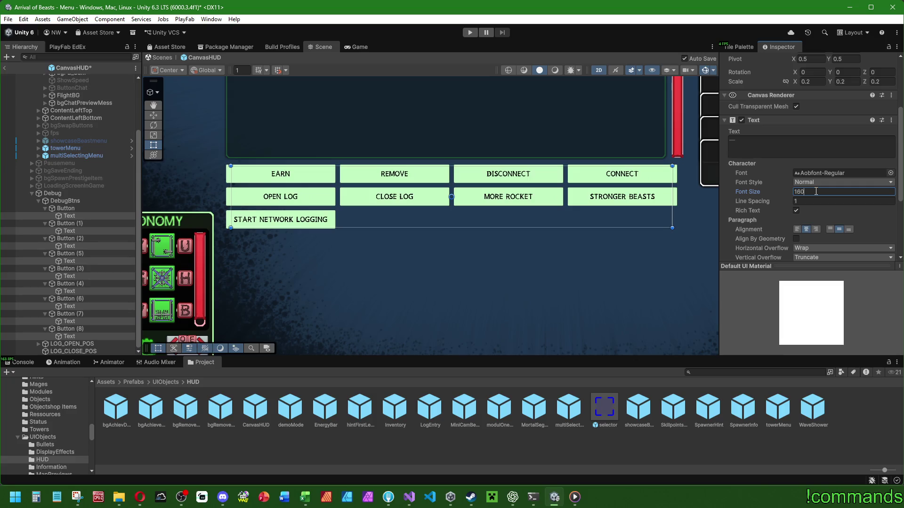
key(BackSpace)
key(BackSpace)
text(75)
key(BackSpace)
key(BackSpace)
text(60)
key(BackSpace)
key(BackSpace)
text(6)
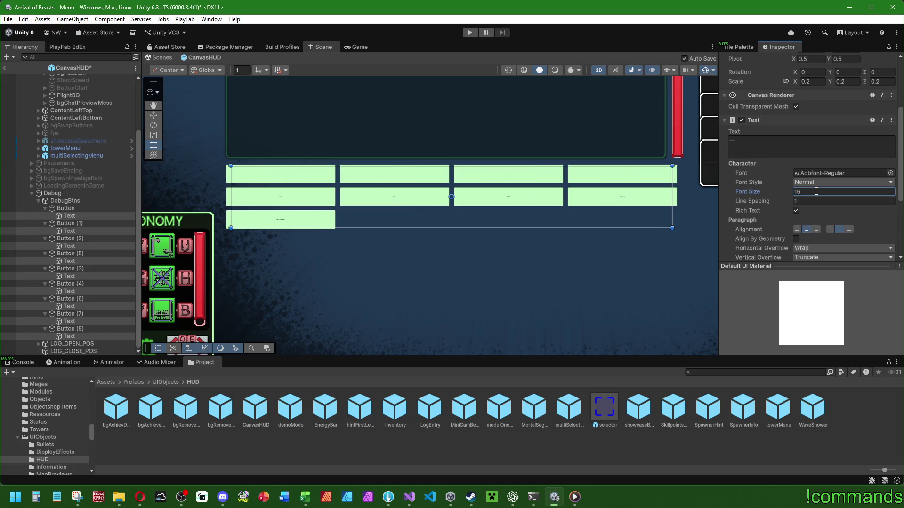
text(8)
Set the labels' font style to Bold
click(829, 182)
click(810, 199)
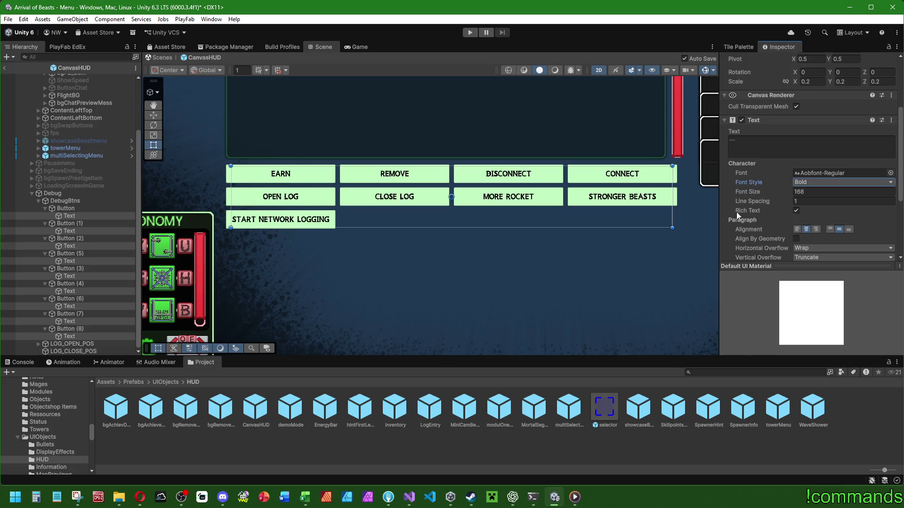
scroll(473, 256, down, 5)
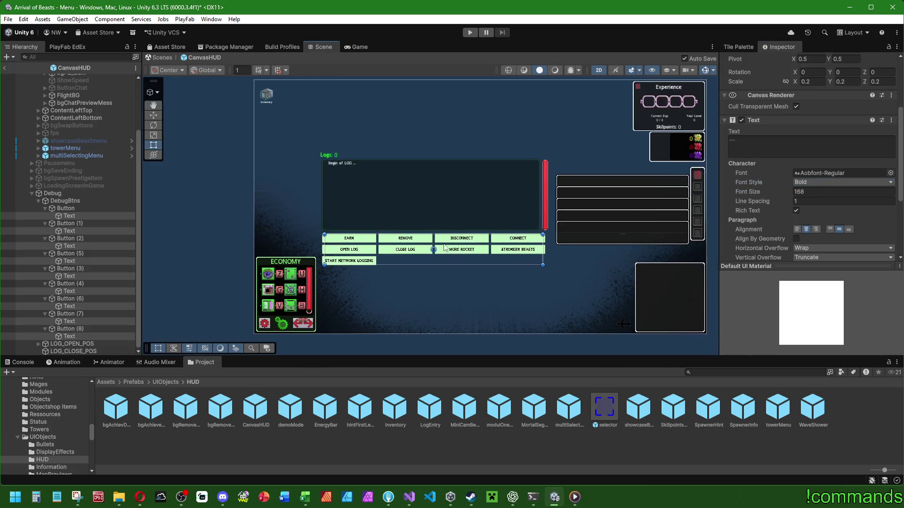
Try an orange Normal Color on the START NETWORK LOGGING button, then revert it
click(70, 329)
scroll(877, 219, down, 3)
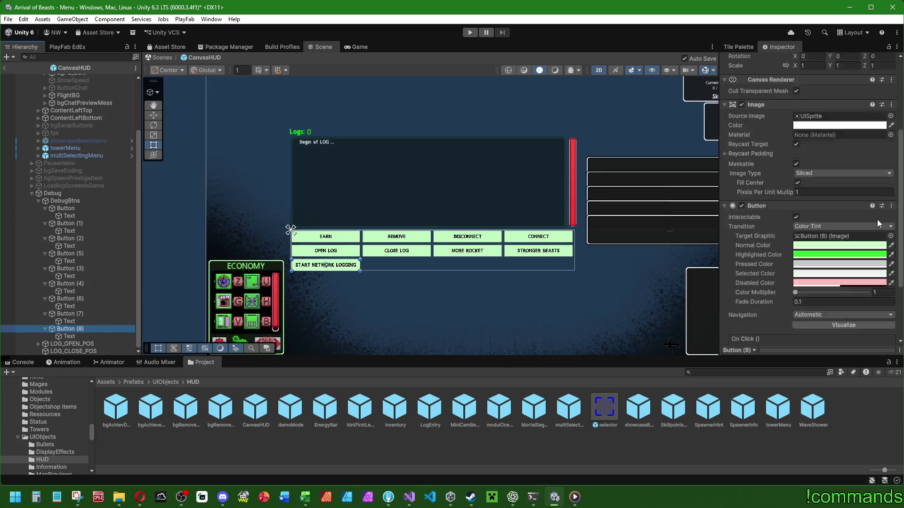
click(811, 195)
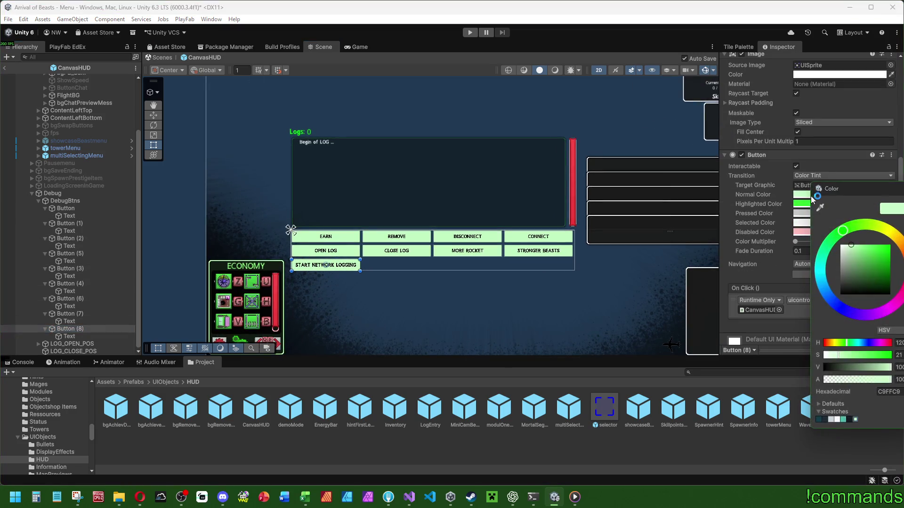
drag(902, 243, 902, 250)
key(ctrl+s)
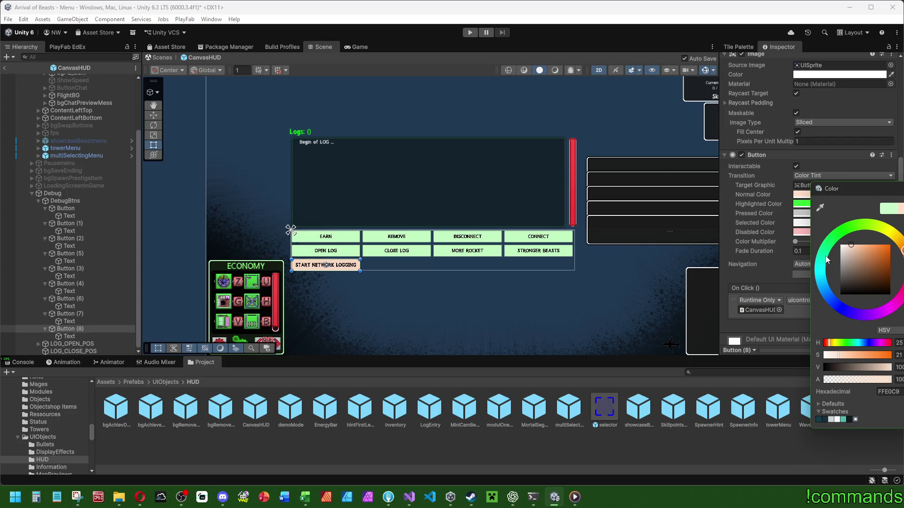
key(Escape)
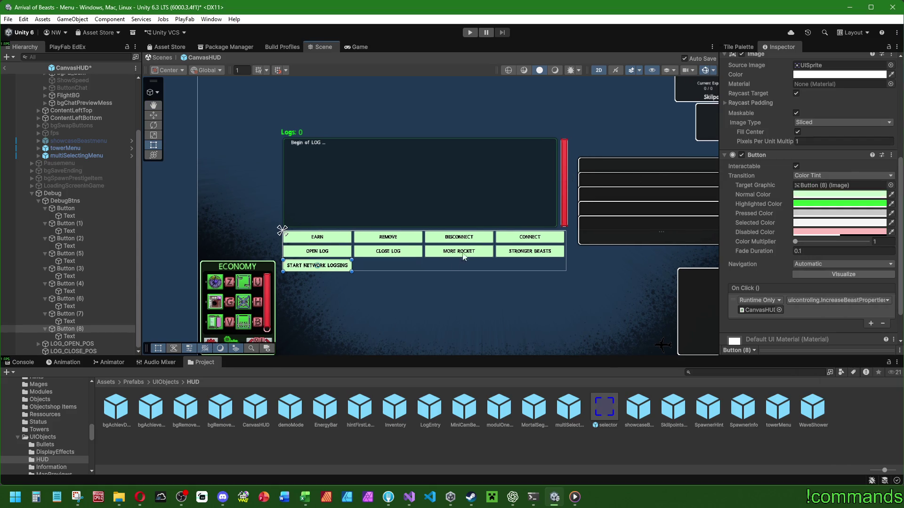
Collapse the nine debug button entries, Button through Button (8), in the Hierarchy
click(46, 208)
click(45, 223)
click(46, 238)
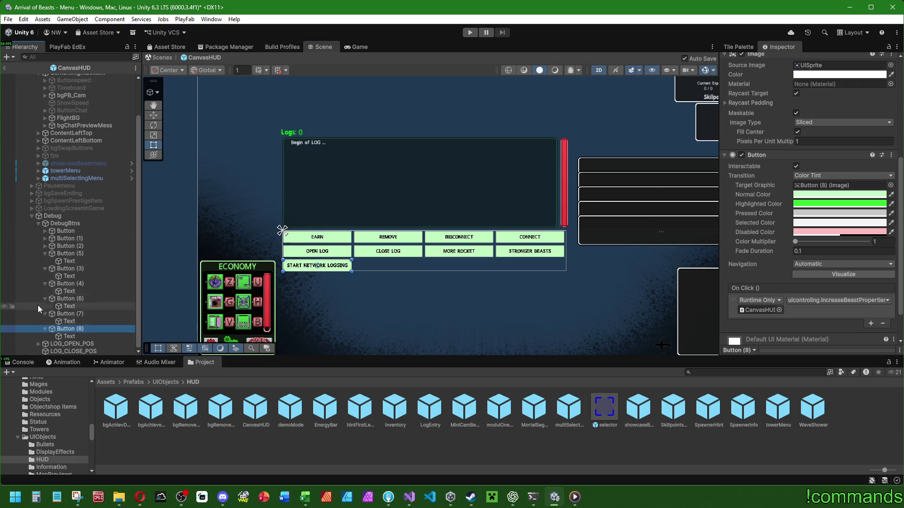
click(45, 253)
click(45, 269)
click(45, 283)
click(45, 298)
click(45, 313)
click(45, 329)
Select all nine debug buttons, open their shared Normal Color and save the HUD prefab
click(65, 273)
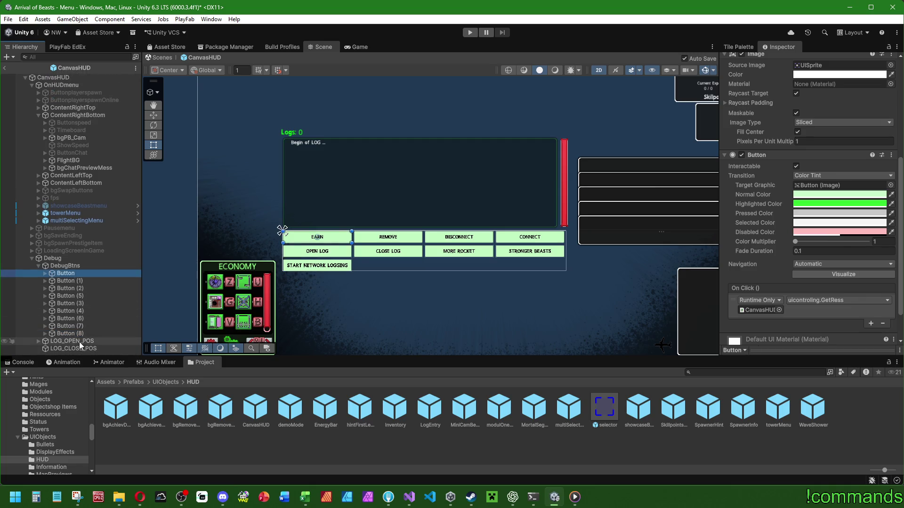
shift+click(66, 334)
click(833, 195)
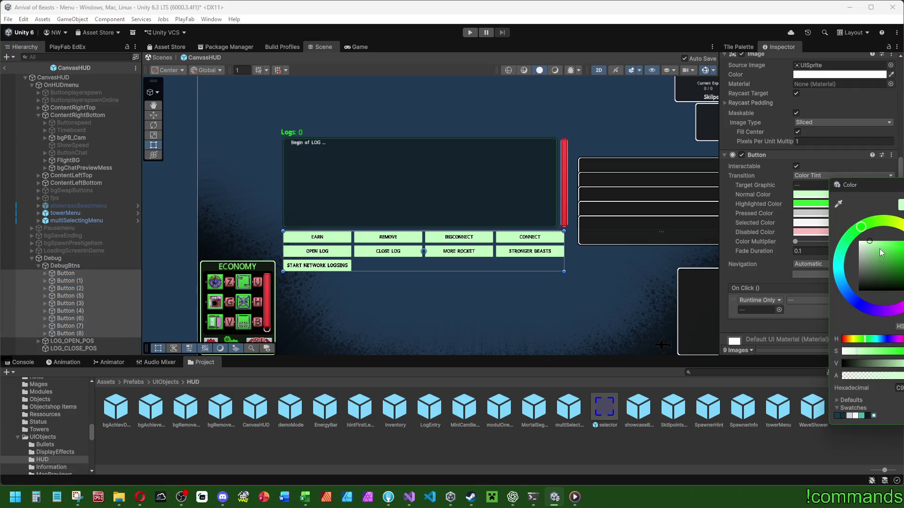
click(881, 234)
key(ctrl+s)
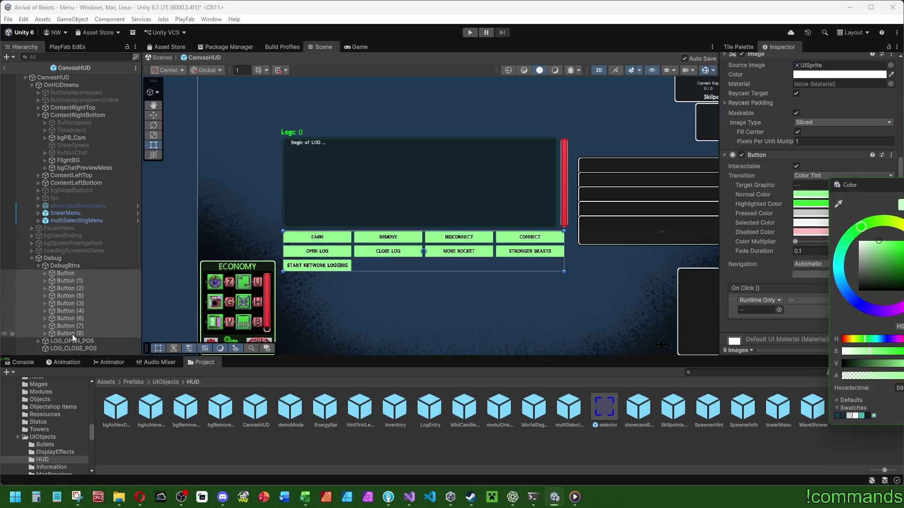
Tint only the START NETWORK LOGGING button's Normal Color peach
click(70, 334)
click(901, 264)
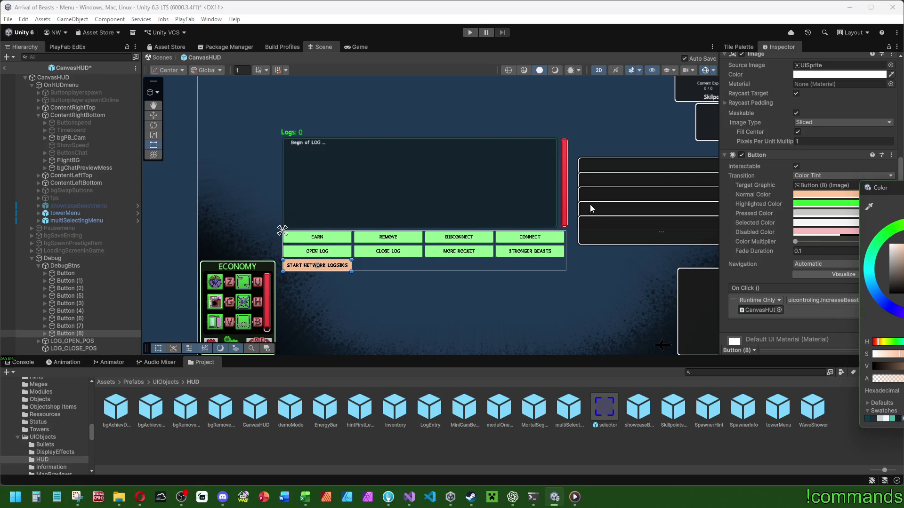
scroll(560, 267, down, 4)
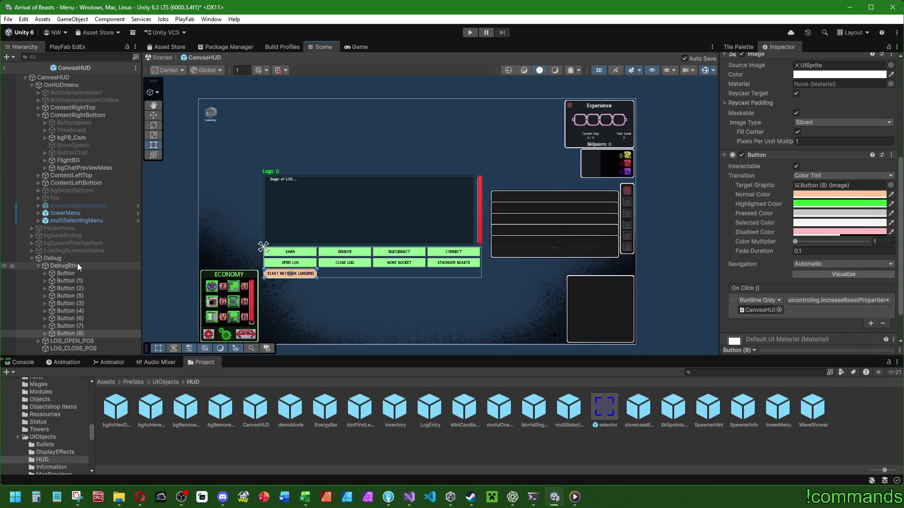
Collapse DebugBtns and select the LOGGER panel under LOG_OPEN_POS, framed in the scene view
click(78, 266)
key(Left)
key(Down)
key(f)
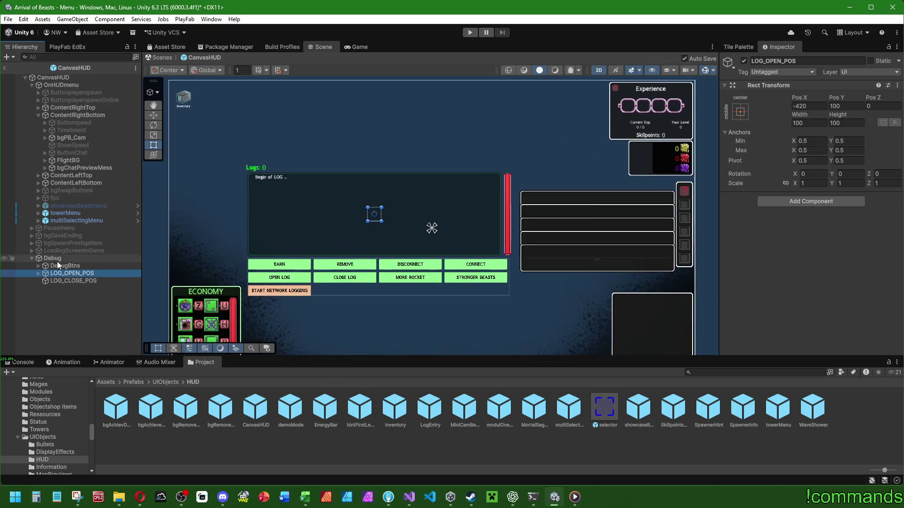
click(38, 273)
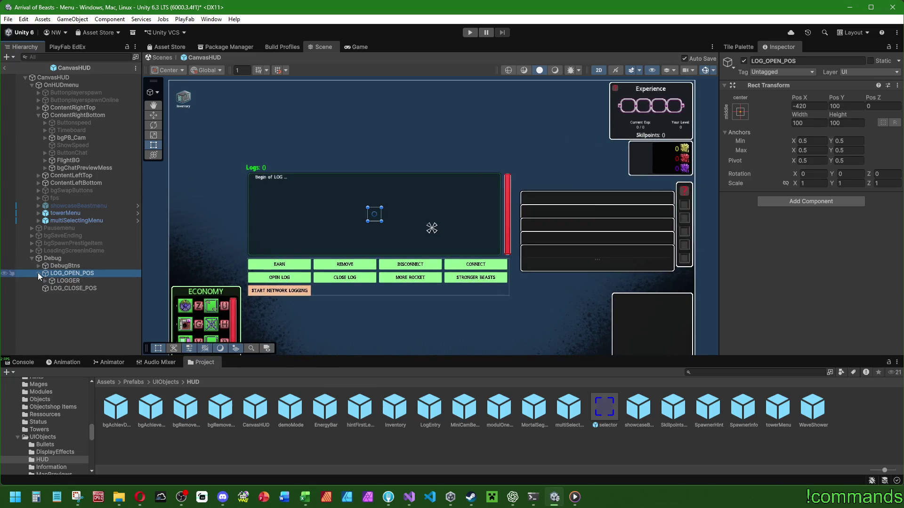
click(84, 281)
key(f)
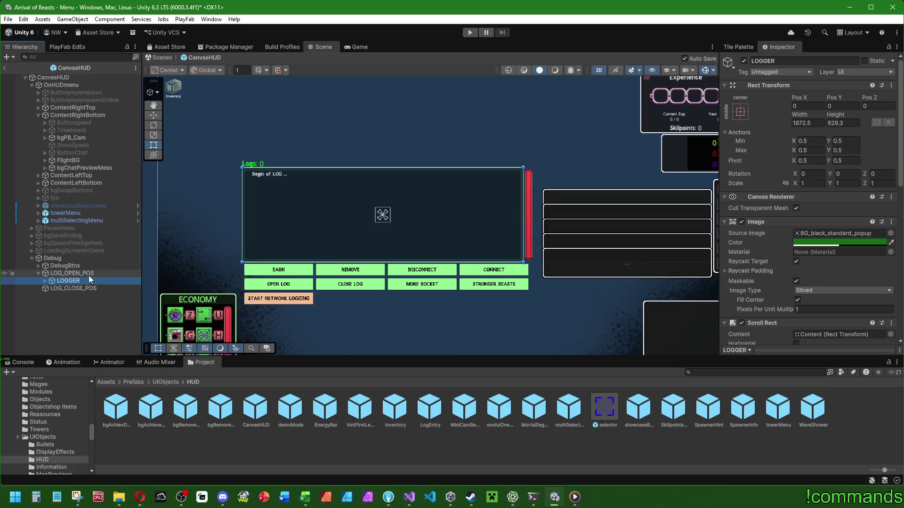
key(Right)
click(77, 289)
click(78, 281)
Stretch the LOGGER panel's top edge upward to a height of about 1087
drag(354, 170, 369, 111)
drag(374, 205, 373, 194)
drag(417, 107, 373, 95)
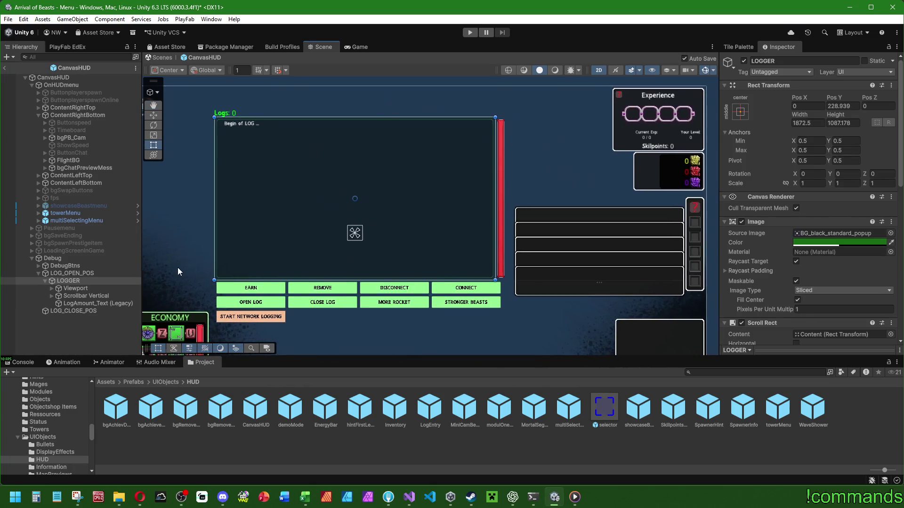
Inspect the log panel's Viewport and Scrollbar Vertical settings
click(77, 288)
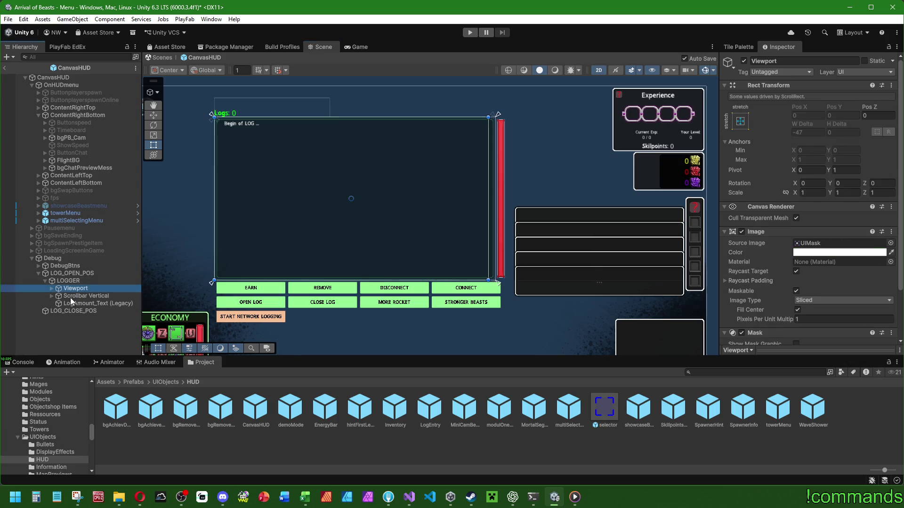
click(81, 296)
scroll(349, 279, down, 2)
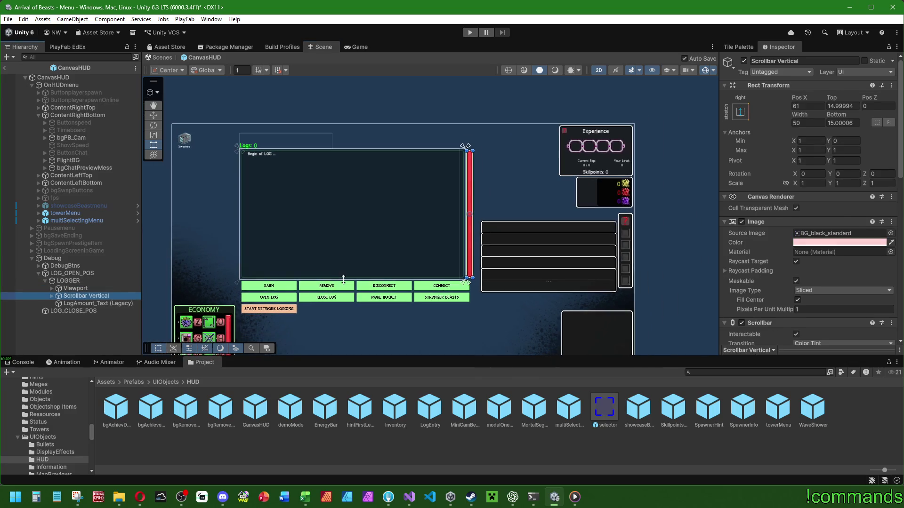
scroll(468, 279, down, 4)
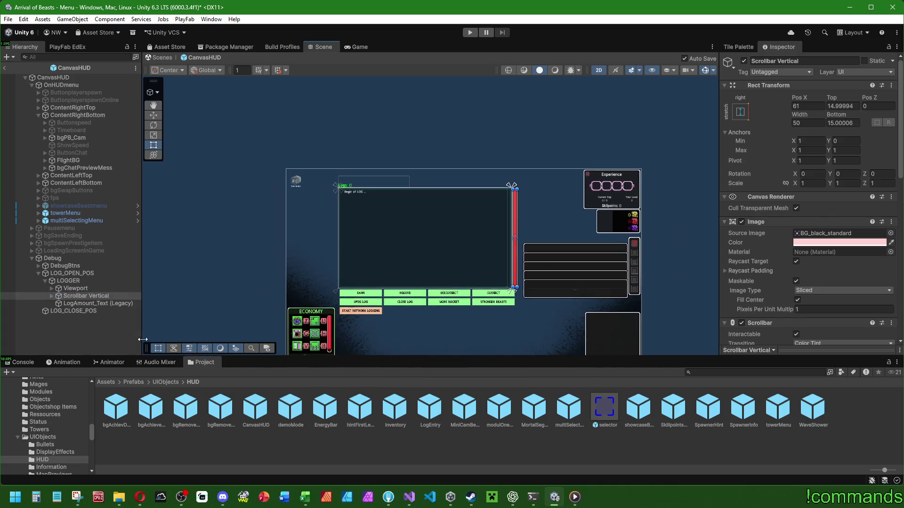
scroll(369, 284, up, 2)
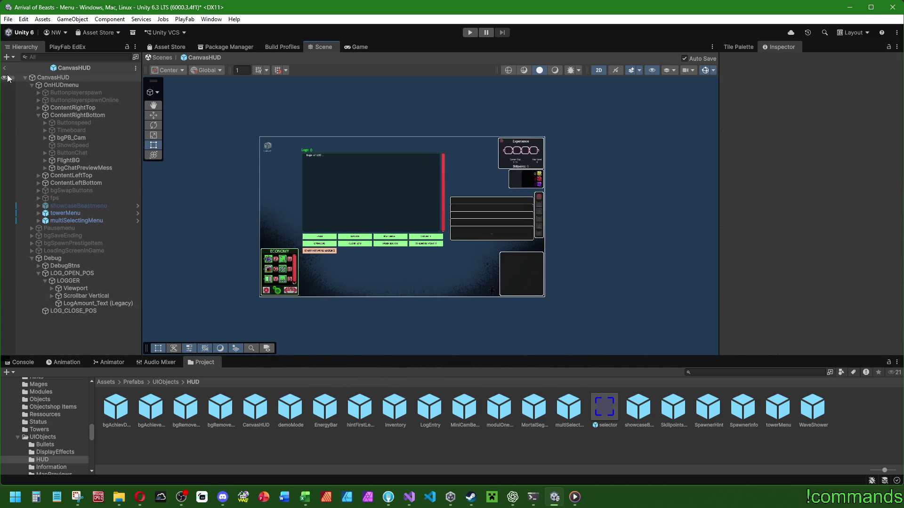
Leave prefab mode and reopen the CanvasHUD prefab from the Project panel
click(4, 68)
click(8, 19)
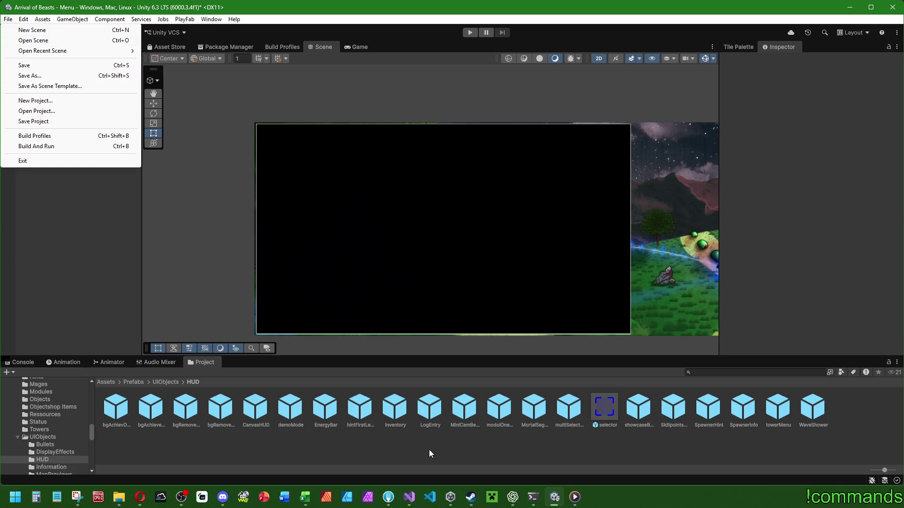
click(255, 406)
double_click(256, 406)
Set StartNetworkTrafficLogging as the On Click function of Button (8), START NETWORK LOGGING
scroll(423, 226, up, 5)
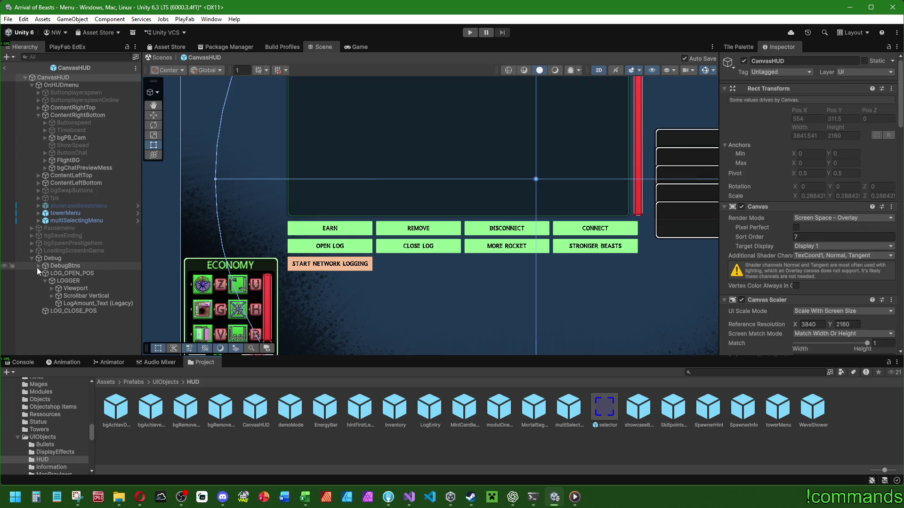
click(39, 266)
click(73, 335)
scroll(767, 269, down, 10)
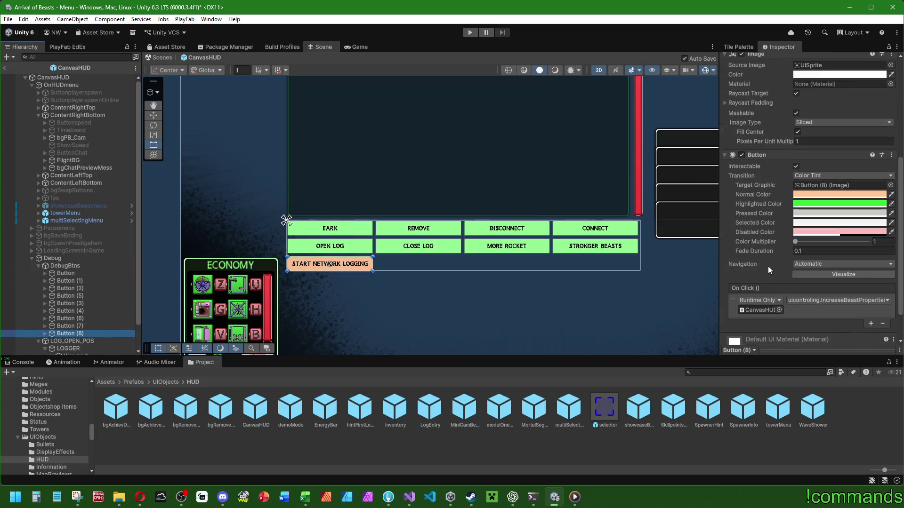
click(833, 261)
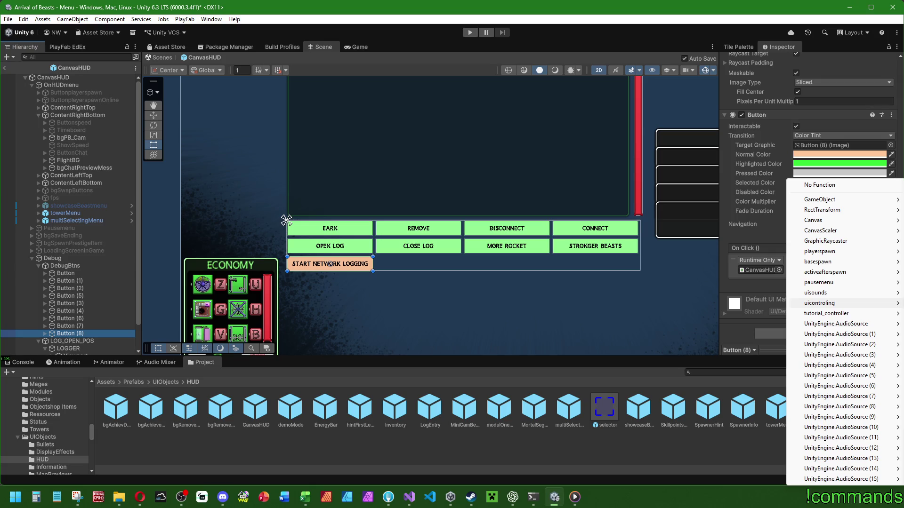
click(877, 246)
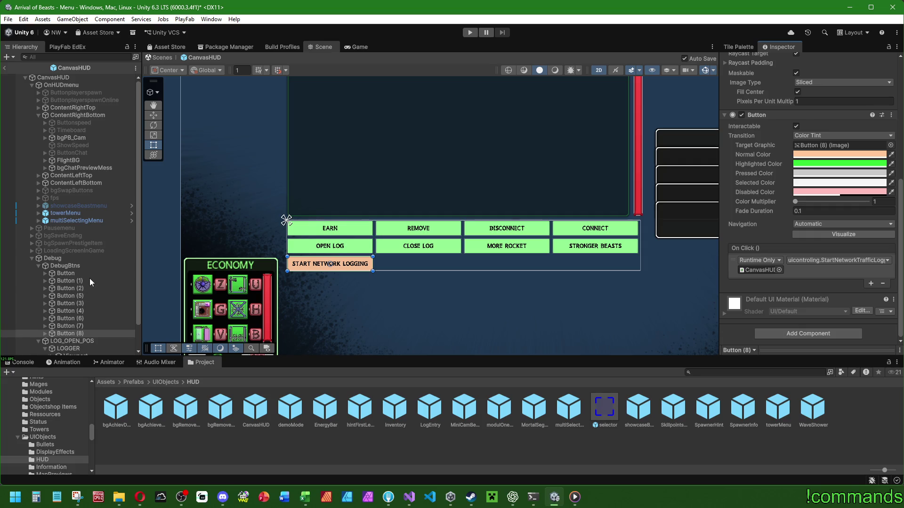
Exit prefab mode, save the Menu scene and show the Console
click(4, 67)
click(8, 19)
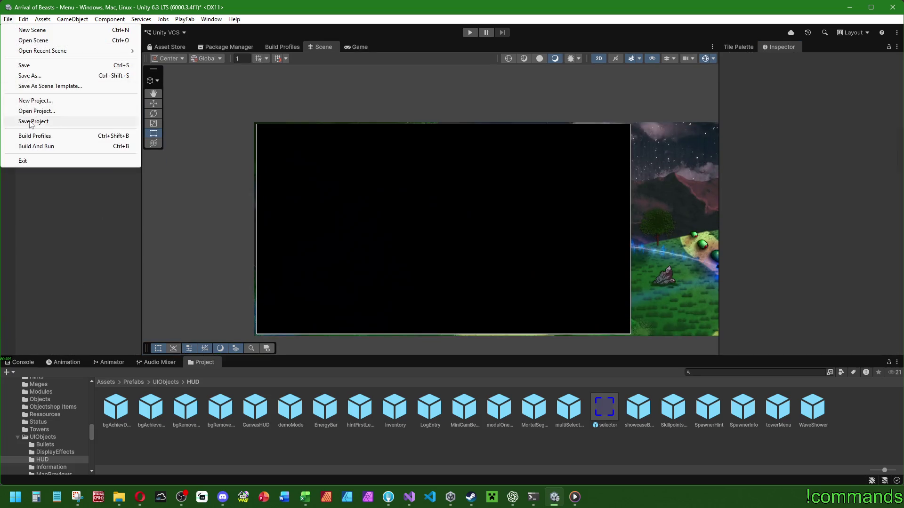
click(21, 116)
click(8, 19)
click(16, 64)
click(20, 362)
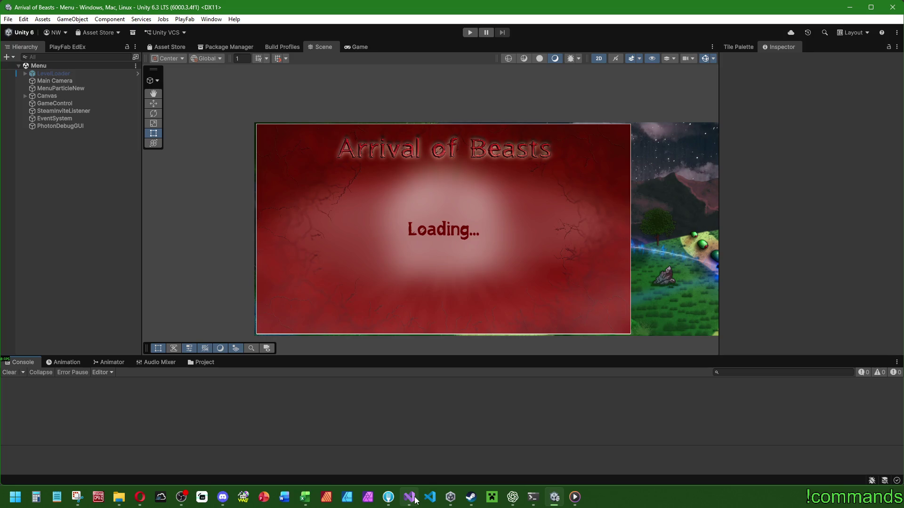
Save the uicontroling script in Visual Studio, then return to ChatGPT
mouse_move(409, 498)
click(397, 467)
click(467, 244)
key(ctrl+s)
scroll(497, 330, up, 3)
mouse_move(512, 497)
click(469, 473)
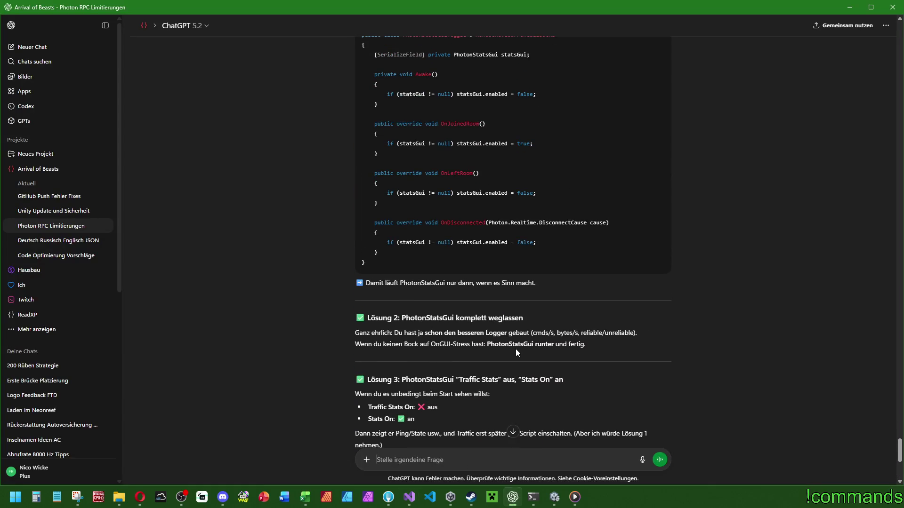
Read to the end of ChatGPT's logger workflow advice and return to Unity
scroll(514, 332, down, 5)
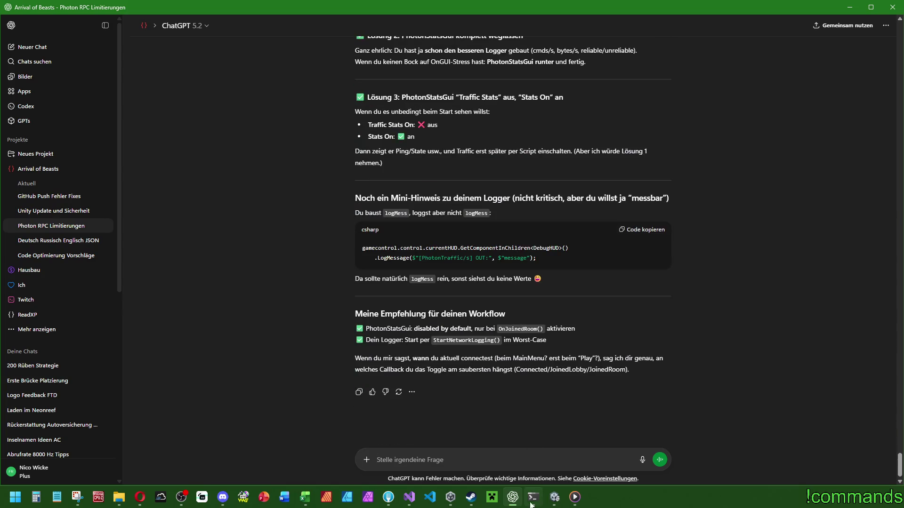
click(555, 497)
click(8, 19)
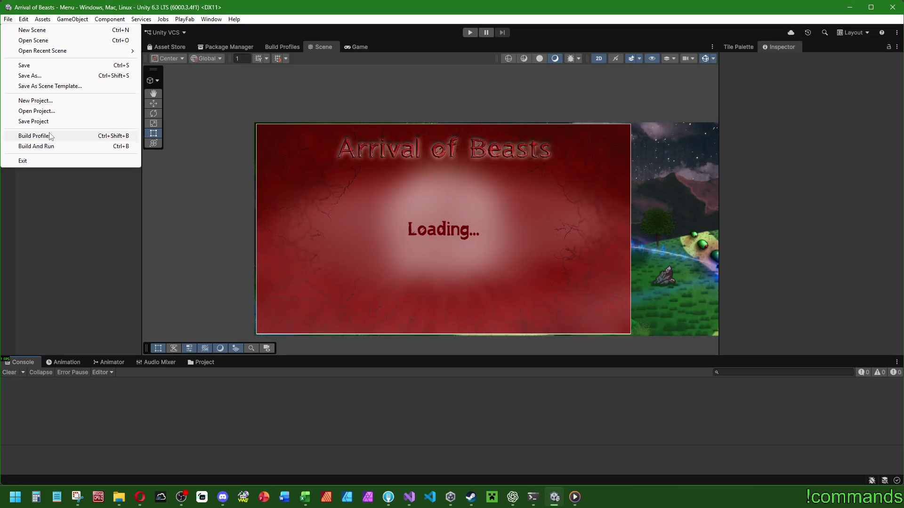
Build the Windows player into the CoopTest folder, then close the screenshot annotation window
click(23, 135)
click(612, 347)
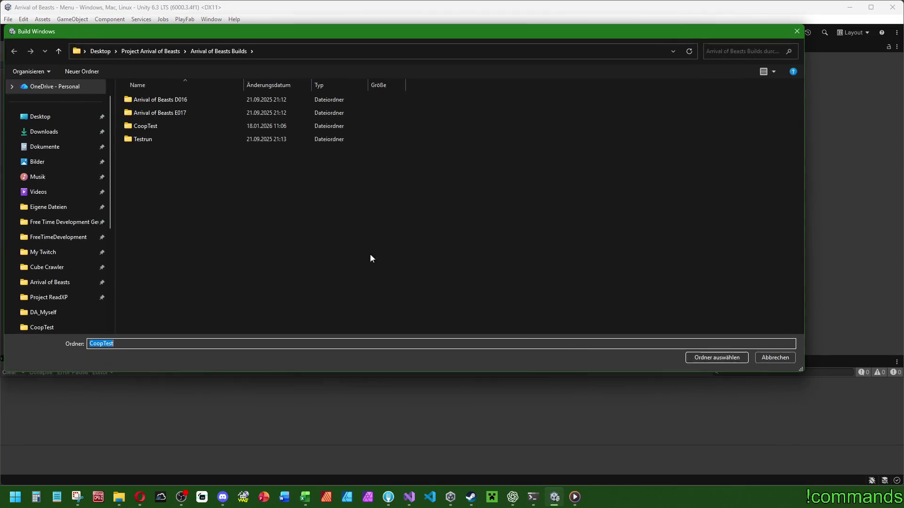
double_click(170, 129)
click(692, 359)
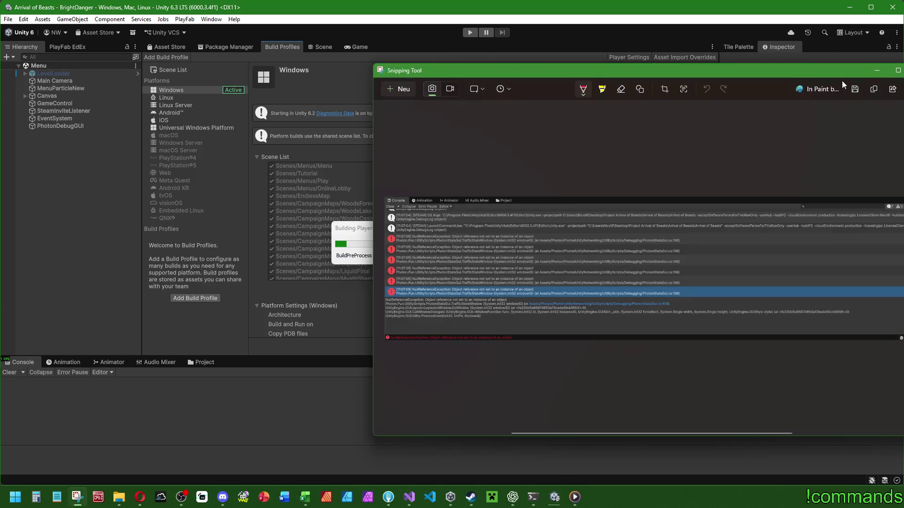
mouse_move(339, 306)
mouse_down()
mouse_move(511, 256)
mouse_move(530, 219)
mouse_move(449, 230)
mouse_move(570, 226)
mouse_move(607, 162)
mouse_up()
click(824, 85)
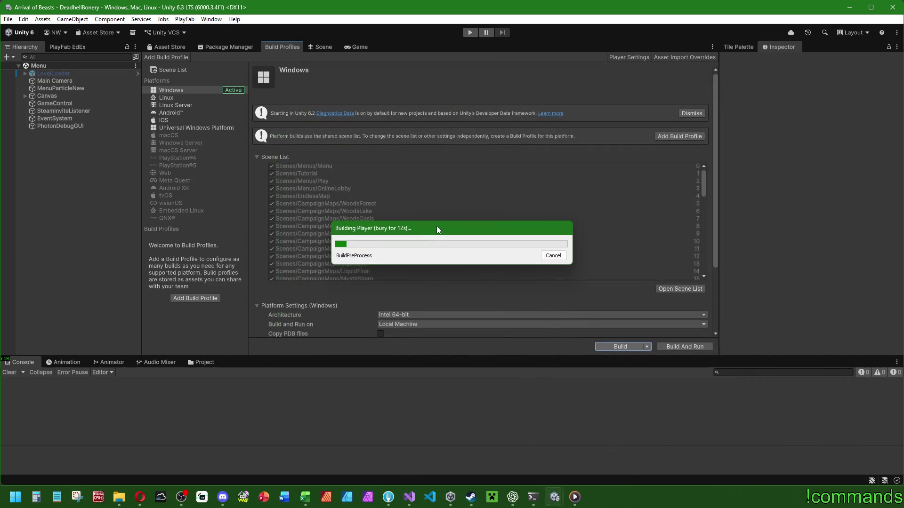
Move the Building Player progress window aside while the build reaches scene 2: Play
drag(437, 227, 422, 235)
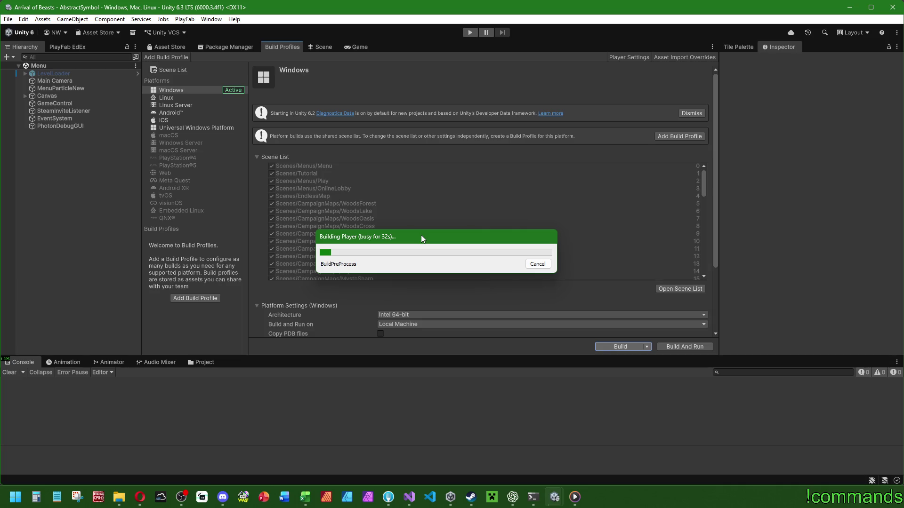
mouse_move(442, 243)
mouse_down()
mouse_move(537, 207)
mouse_move(564, 185)
mouse_move(552, 184)
mouse_up()
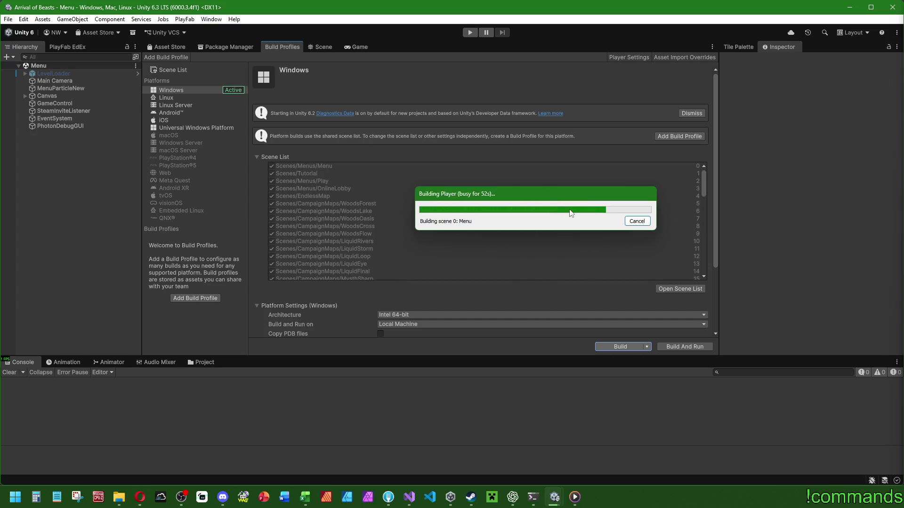
mouse_move(305, 497)
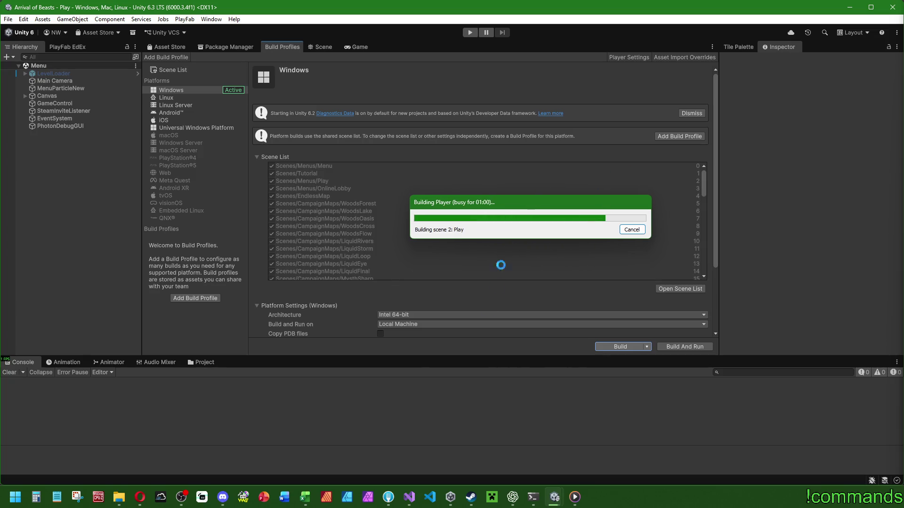
Wait for the 129-second build to finish, leaving Arrival of Beasts.exe in CoopTest
mouse_move(514, 497)
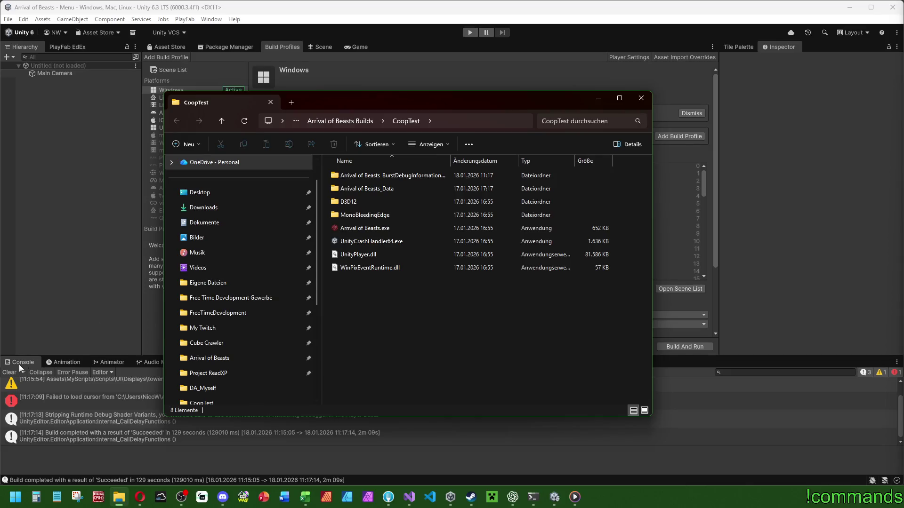
click(12, 373)
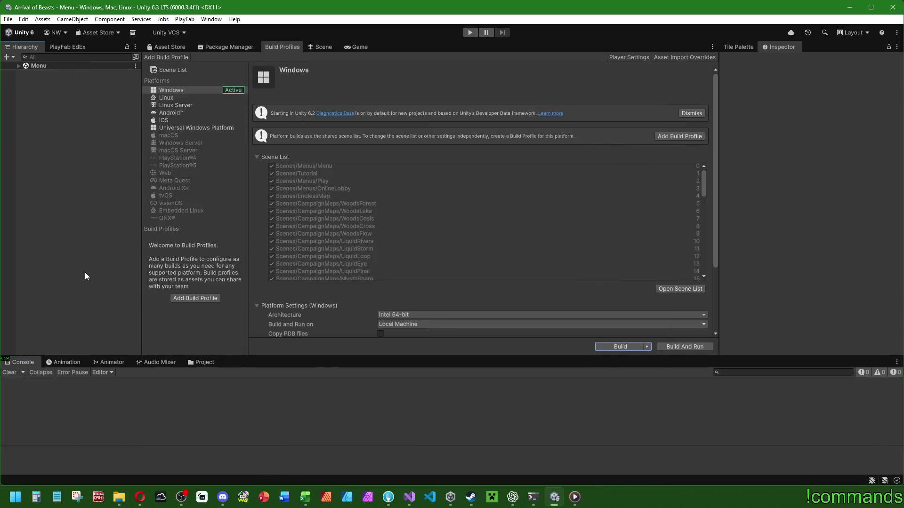
click(17, 66)
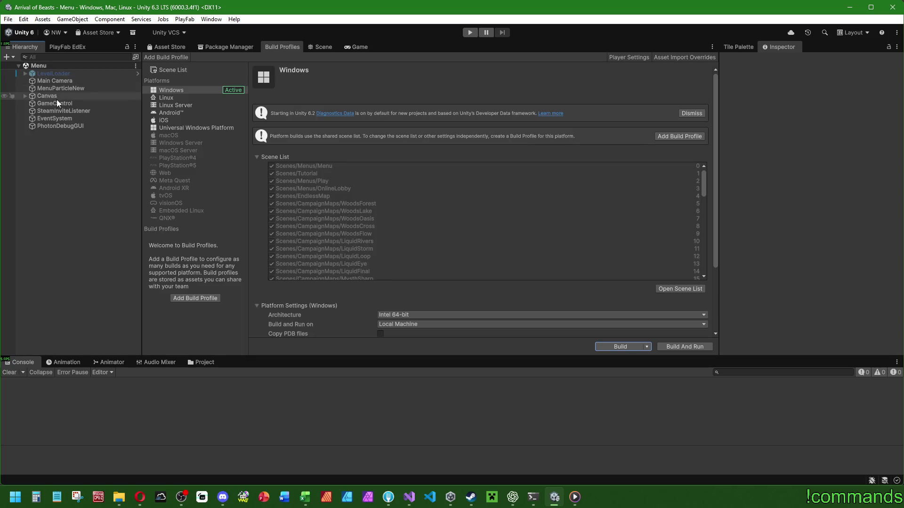
click(81, 129)
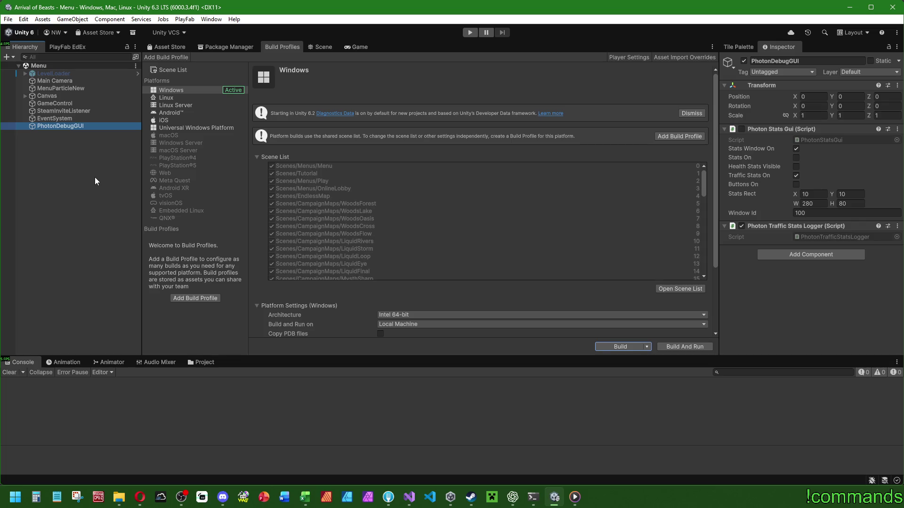
click(94, 178)
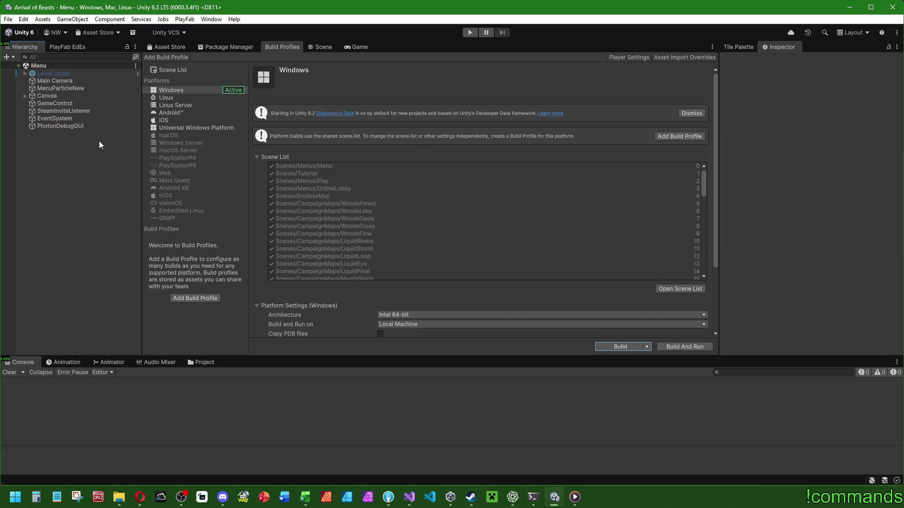
click(108, 125)
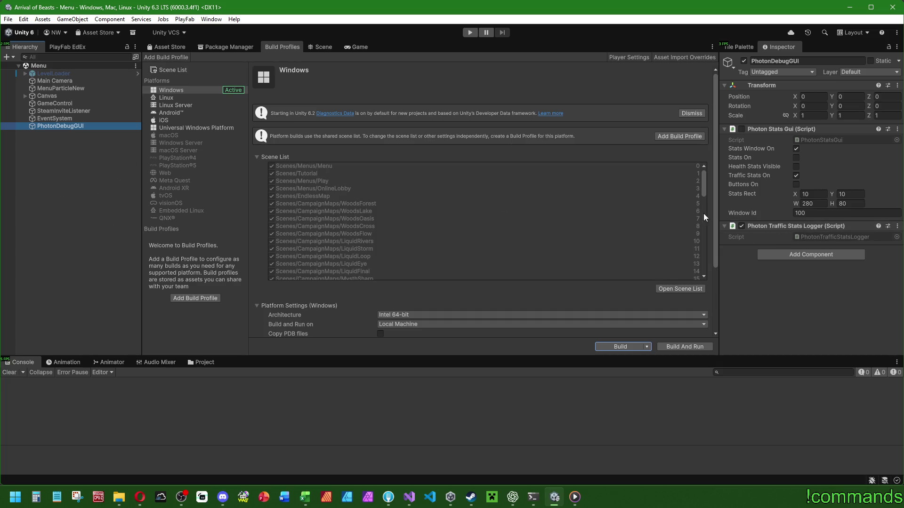
click(56, 177)
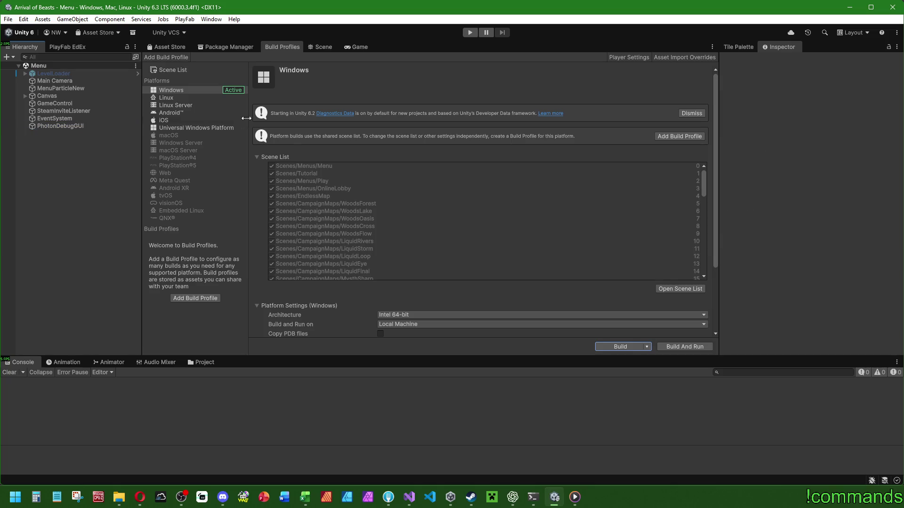
Play the Menu scene online with the first local profile, then launch the CoopTest build
click(470, 35)
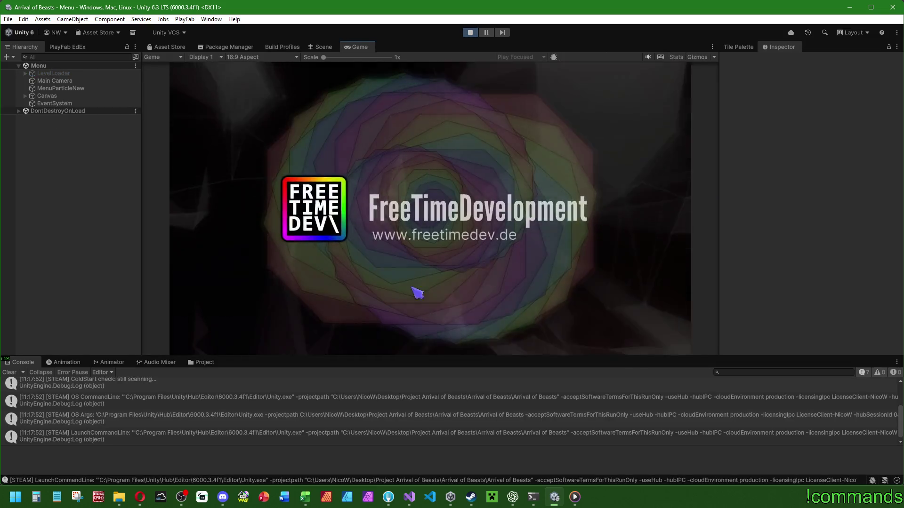
click(8, 372)
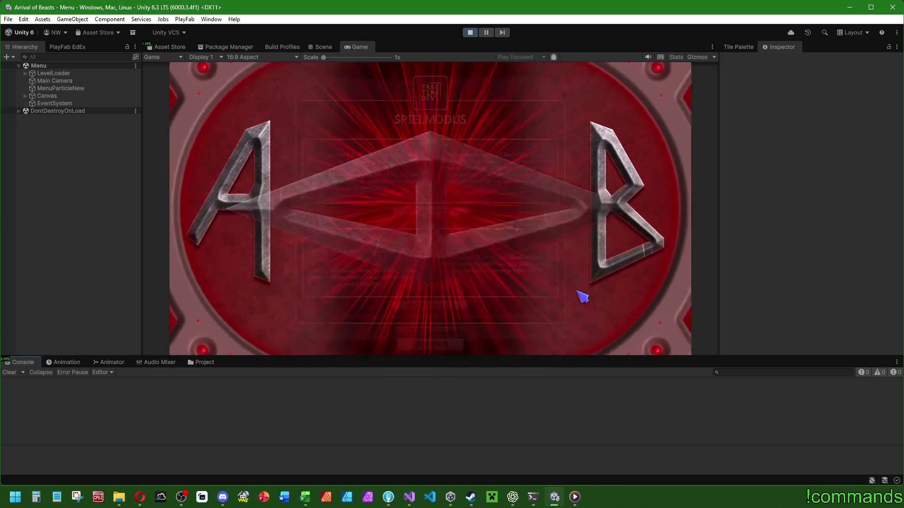
click(430, 213)
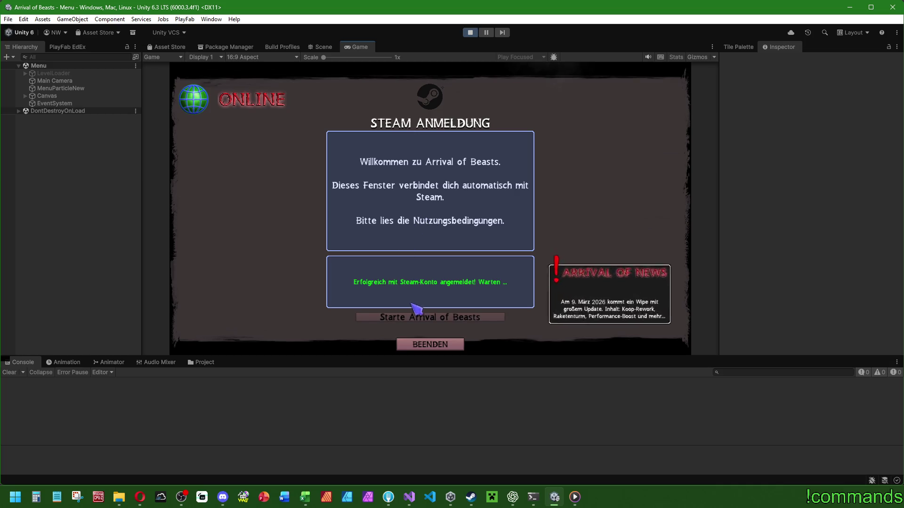
click(414, 323)
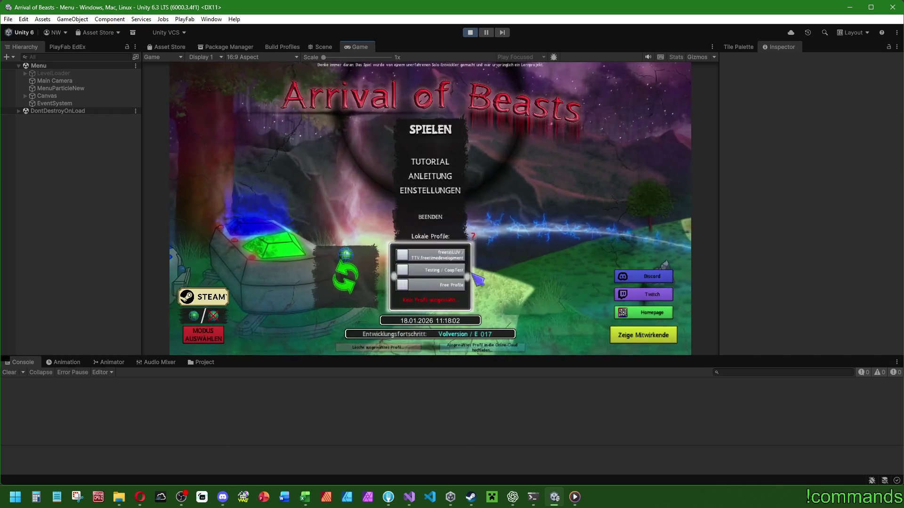
click(430, 270)
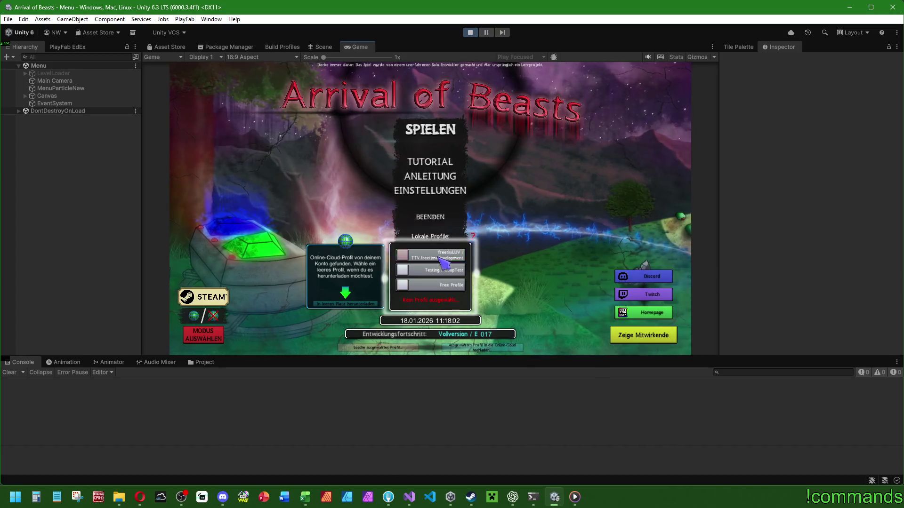
click(426, 141)
key(alt+Tab)
double_click(363, 229)
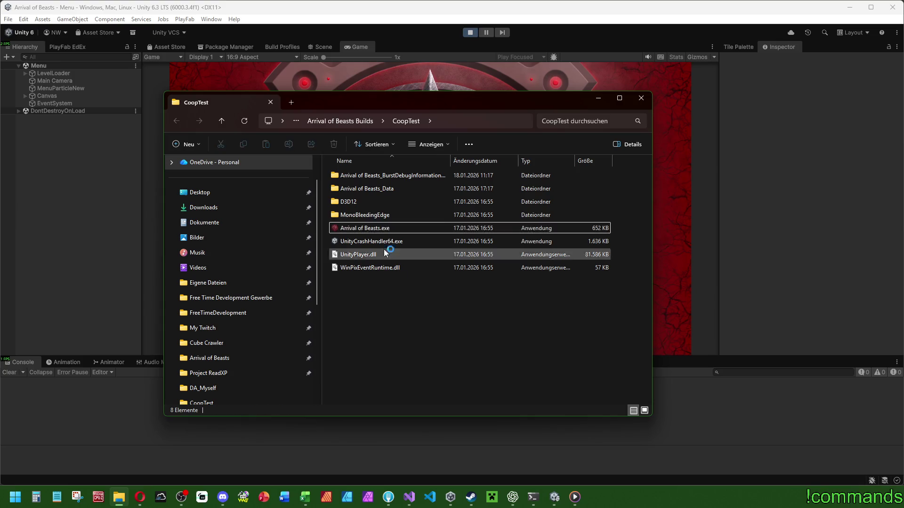
Shrink the Explorer window, move it to the top-right, and return to Unity
click(547, 337)
click(385, 232)
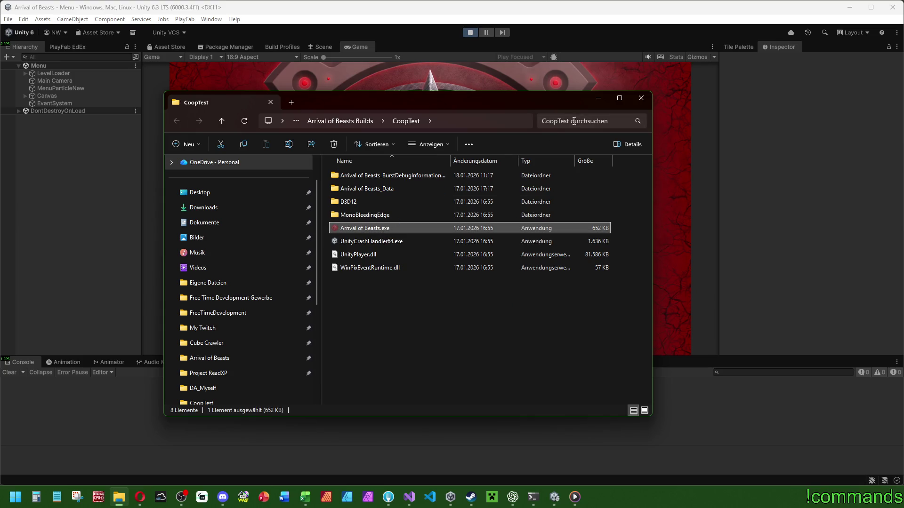
click(619, 98)
mouse_move(754, 7)
mouse_down()
mouse_move(753, 48)
mouse_move(575, 85)
mouse_up()
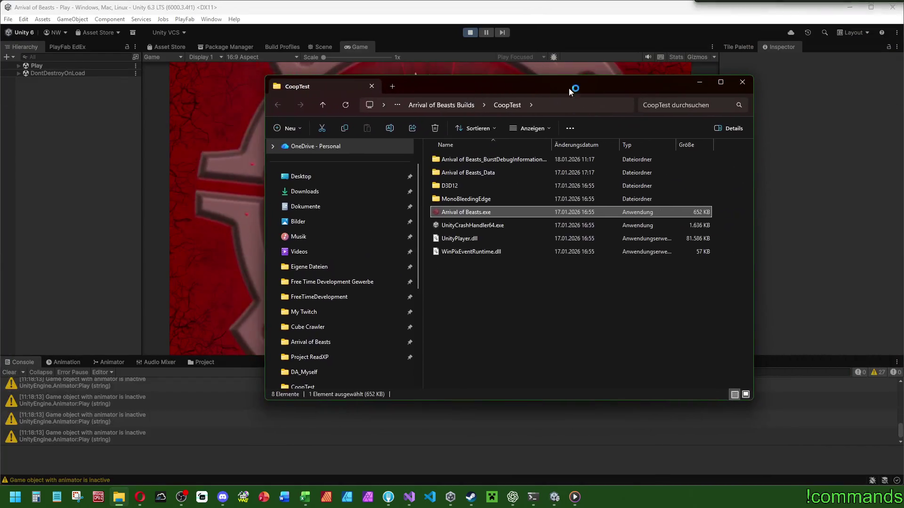
click(292, 242)
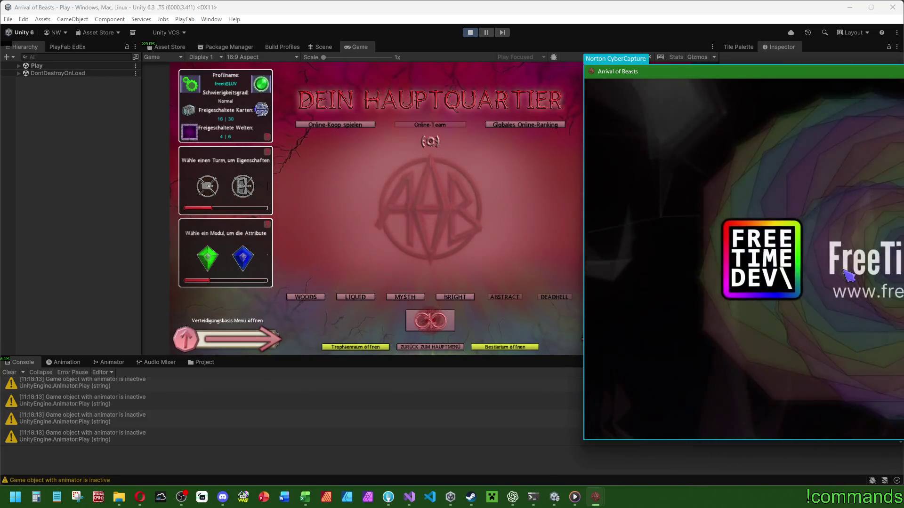
Clear the console, spread the three login-screen game windows apart, and return to Unity
click(11, 373)
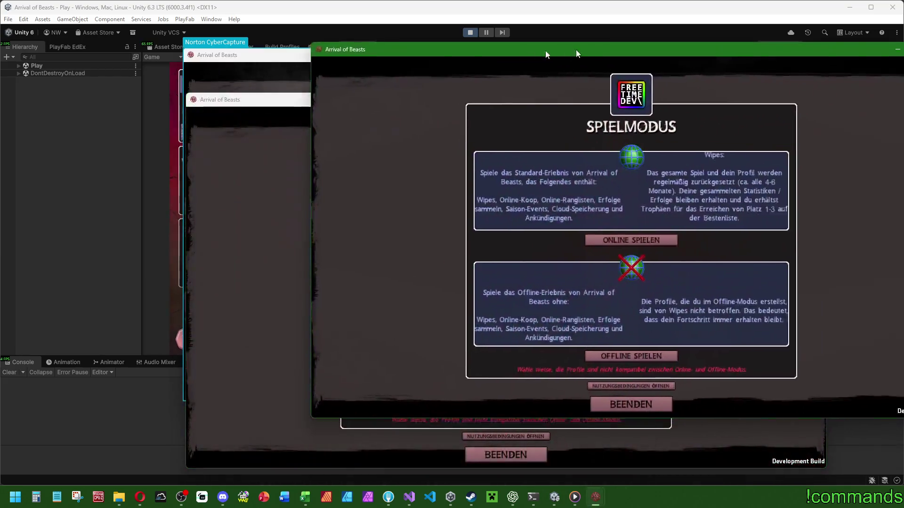
mouse_move(576, 51)
mouse_down()
mouse_move(434, 37)
mouse_move(502, 40)
mouse_up()
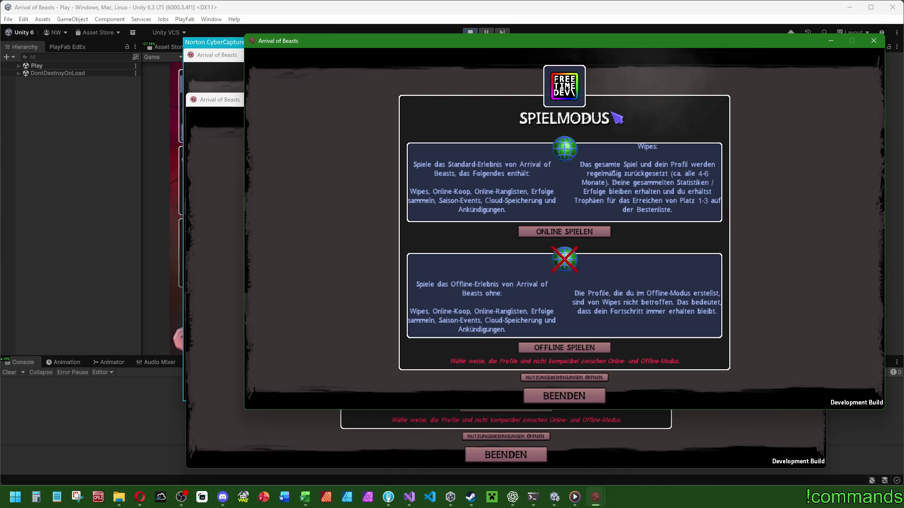
drag(612, 44, 625, 43)
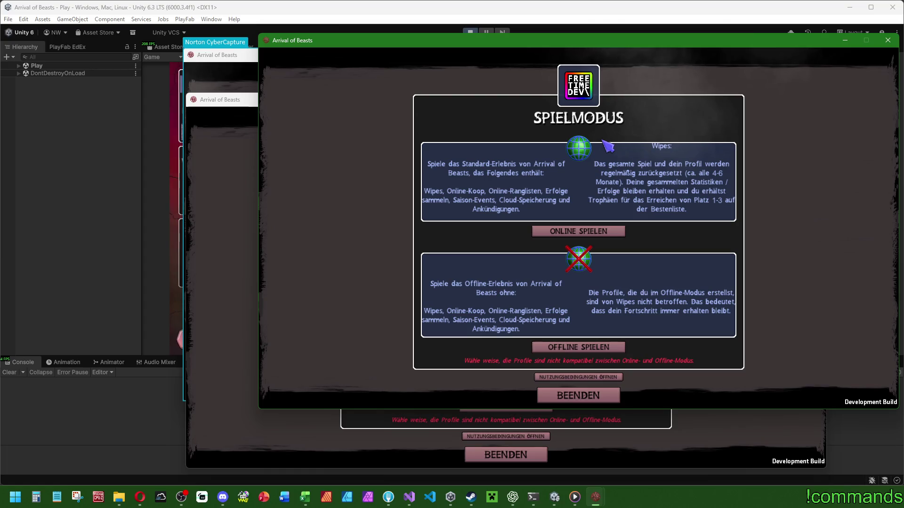
mouse_move(616, 46)
mouse_down()
mouse_move(903, 67)
mouse_move(666, 70)
mouse_move(531, 45)
mouse_up()
click(314, 97)
mouse_move(314, 98)
mouse_down()
mouse_move(864, 103)
mouse_move(743, 94)
mouse_move(589, 100)
mouse_move(433, 119)
mouse_up()
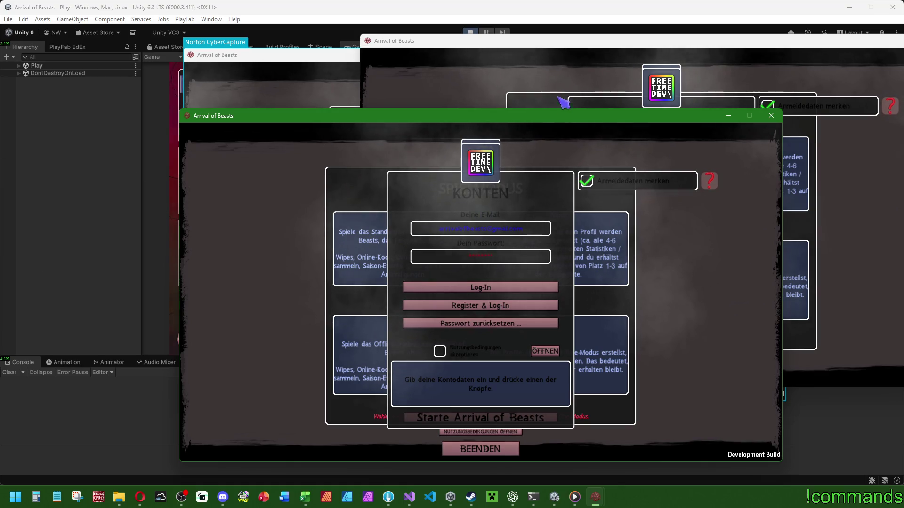
mouse_move(337, 65)
mouse_down()
mouse_move(789, 83)
mouse_move(395, 97)
mouse_up()
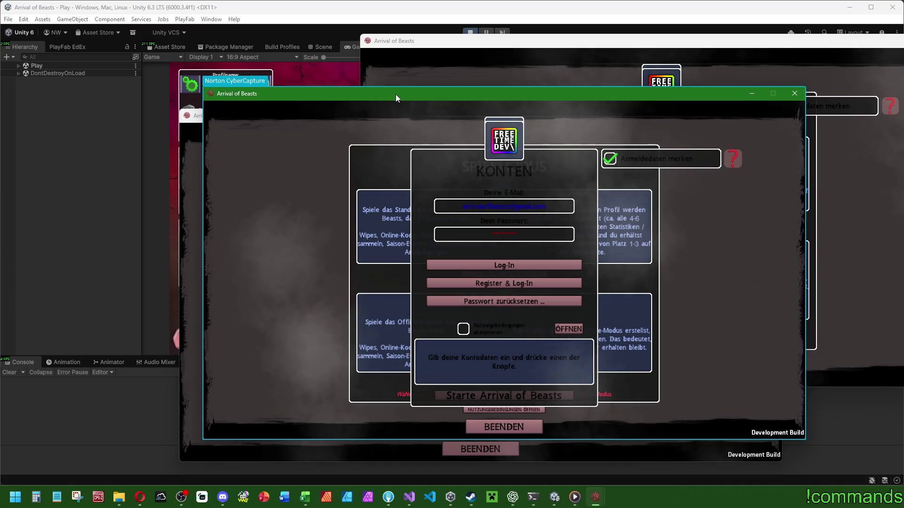
mouse_move(365, 96)
mouse_down()
mouse_move(538, 112)
mouse_move(519, 110)
mouse_up()
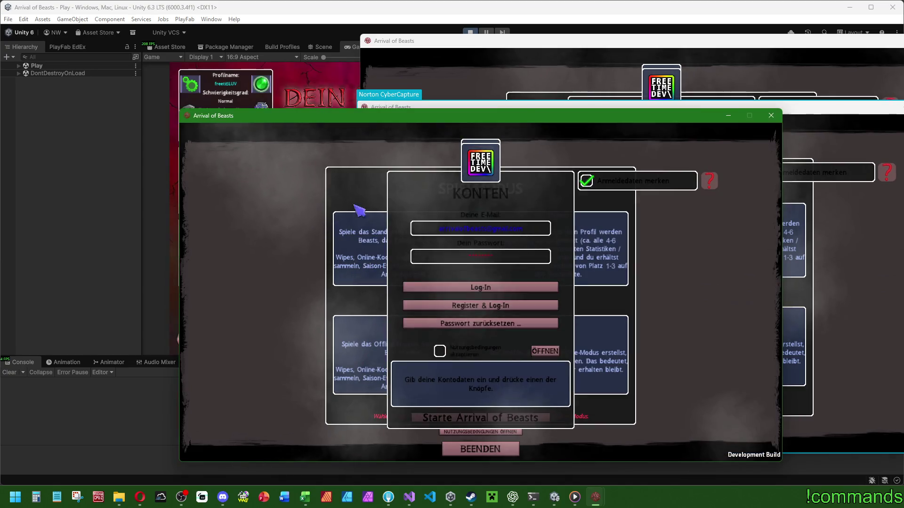
click(626, 439)
Host a private, PIN-protected four-player room named 'Test Traffic', then clear the console
mouse_move(595, 498)
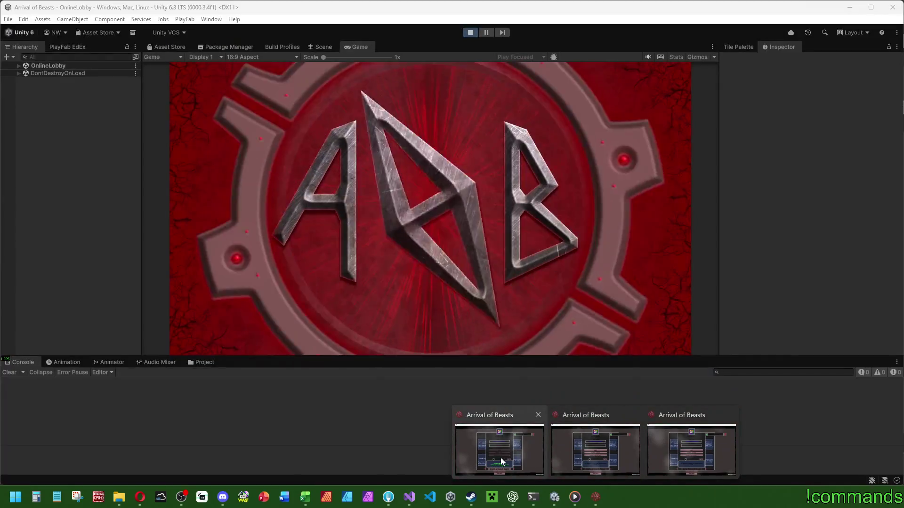
click(501, 458)
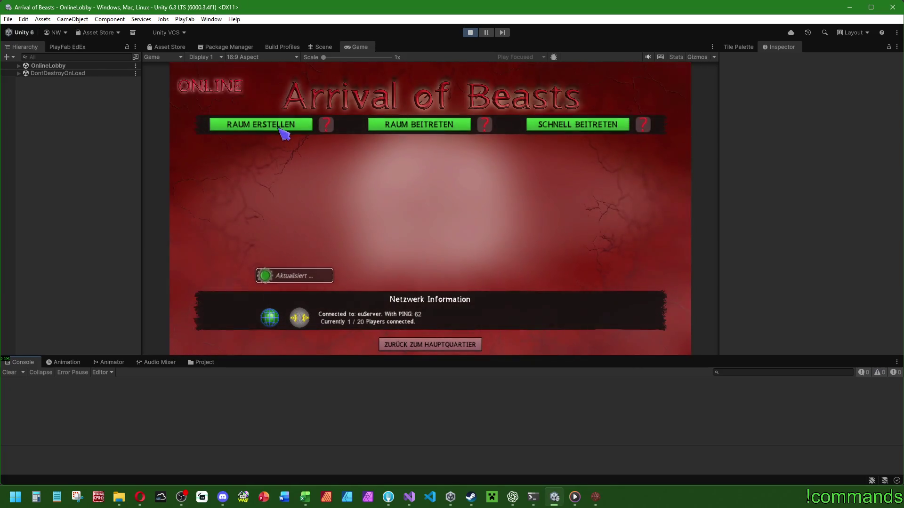
click(282, 126)
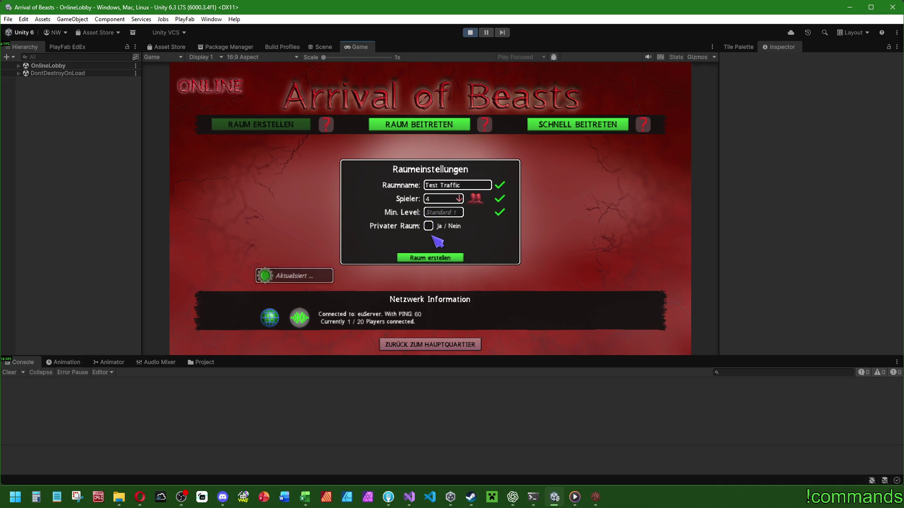
click(443, 259)
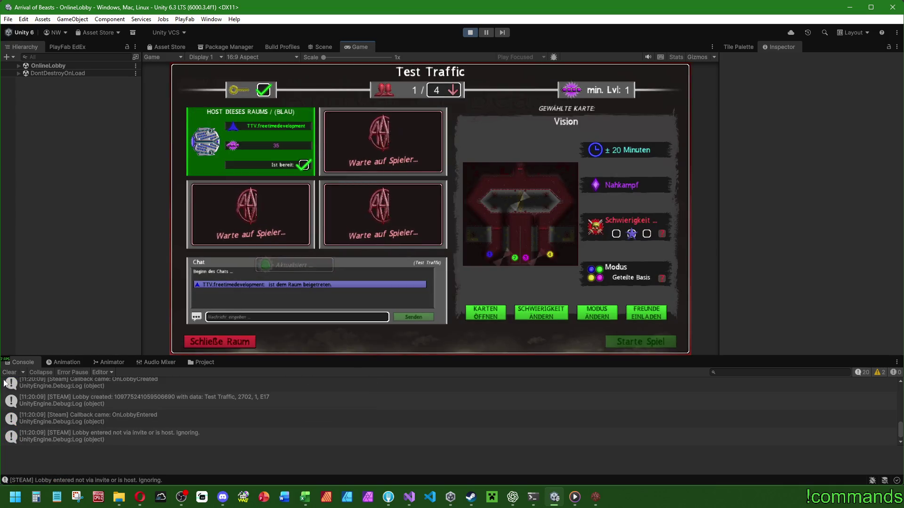
click(9, 373)
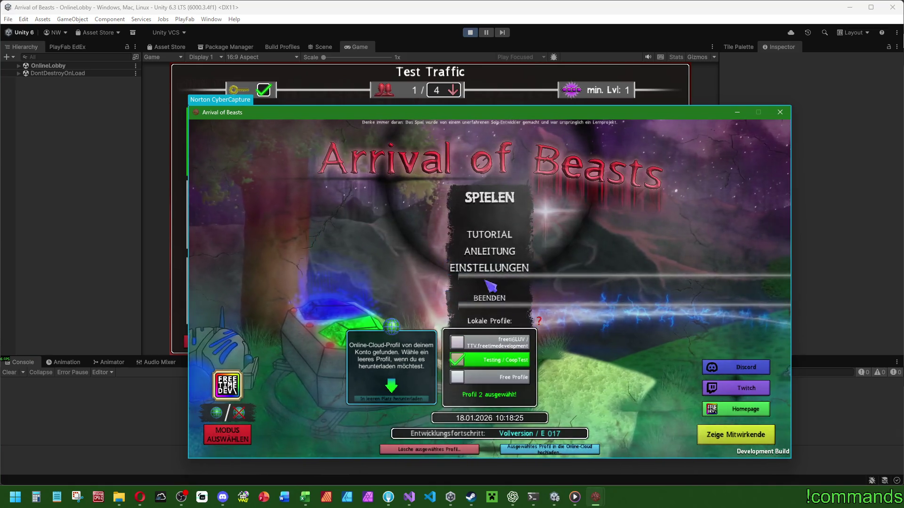
Log the standalone clients in to the main menu and move their windows to the screen top
click(490, 197)
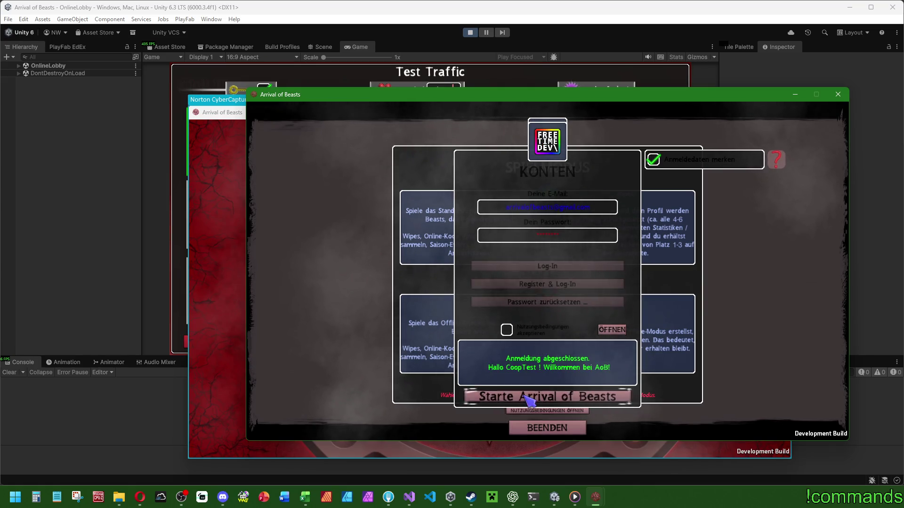
click(528, 397)
mouse_move(369, 81)
mouse_down()
mouse_move(434, 52)
mouse_move(479, 52)
mouse_up()
mouse_move(282, 112)
mouse_down()
mouse_move(122, 115)
mouse_move(123, 40)
mouse_move(97, 7)
mouse_up()
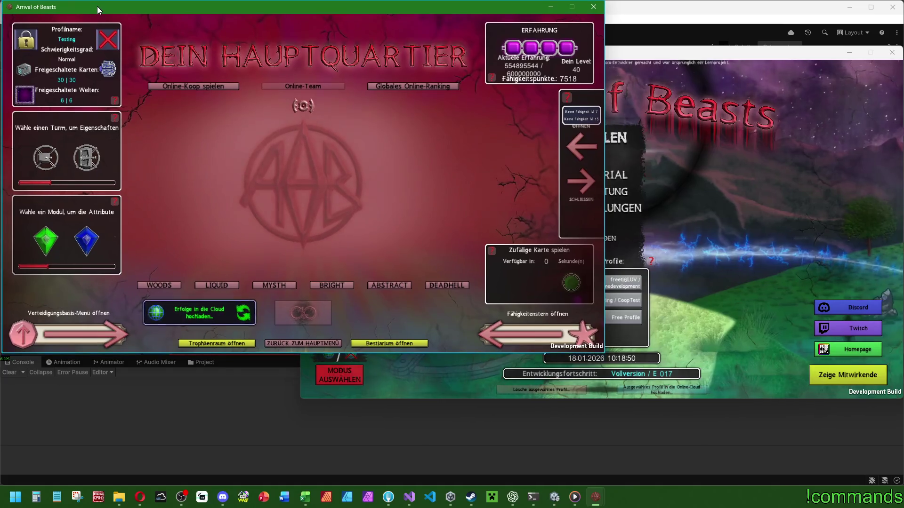
mouse_move(691, 52)
mouse_down()
mouse_move(678, 18)
mouse_move(690, 9)
mouse_up()
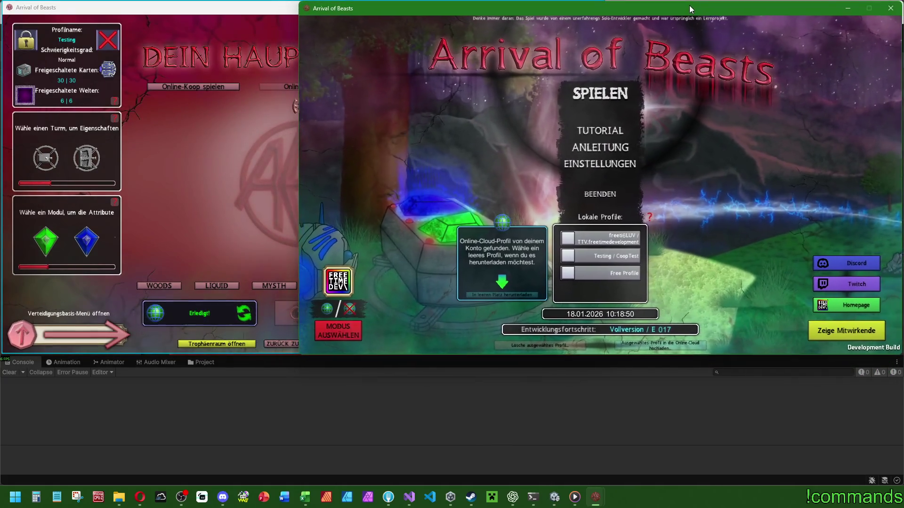
mouse_move(595, 497)
click(688, 463)
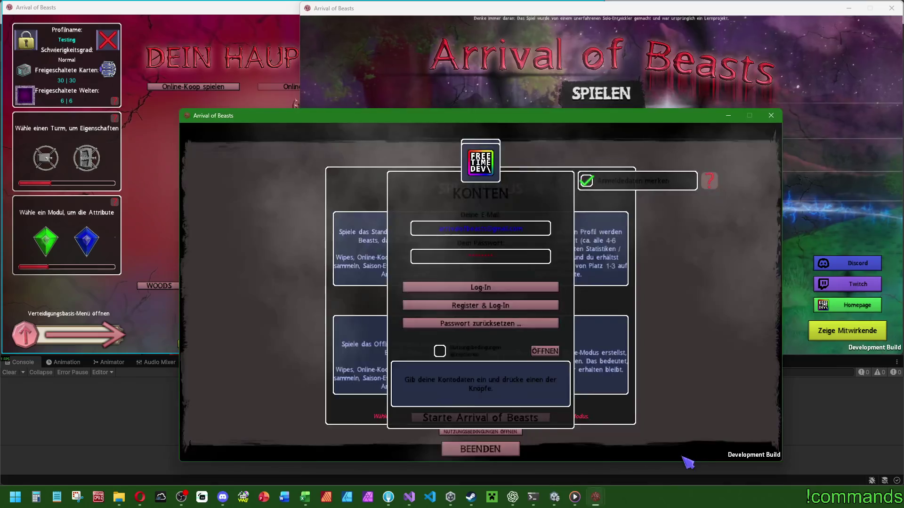
Open online co-op with the Testing / CoopTest profile and show the joinable rooms list
click(215, 87)
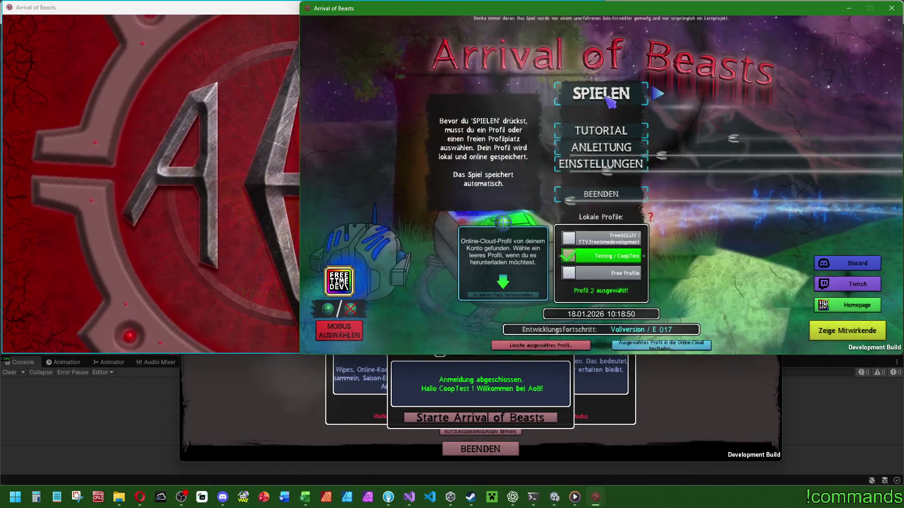
click(611, 101)
click(660, 431)
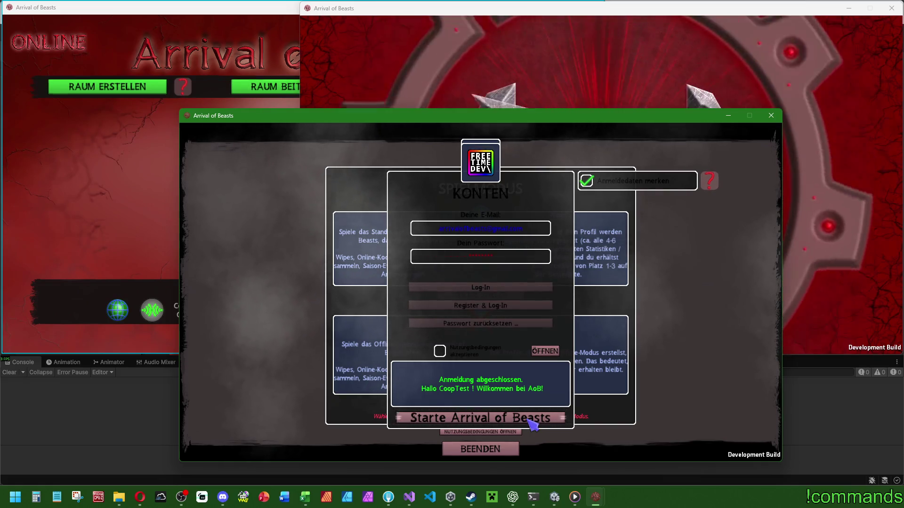
click(478, 419)
click(272, 111)
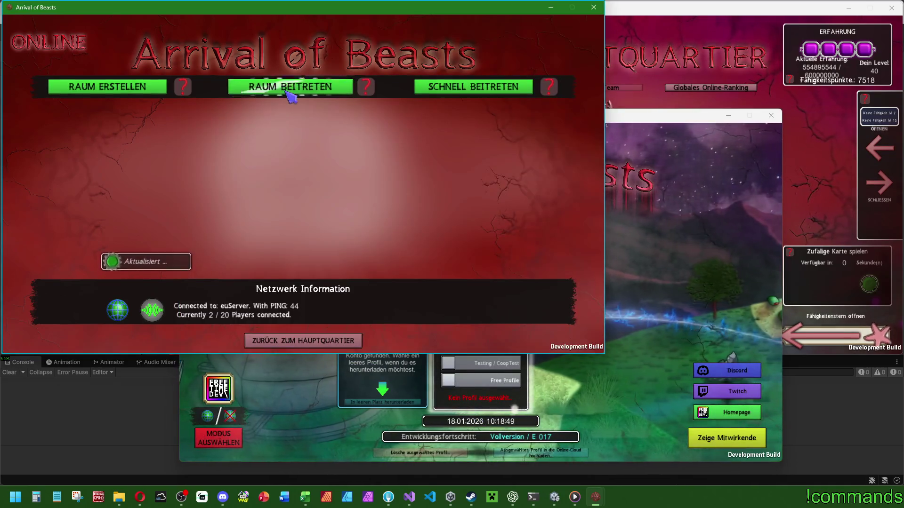
click(290, 89)
Join the Test Traffic room by PIN from two clients
click(629, 66)
click(498, 368)
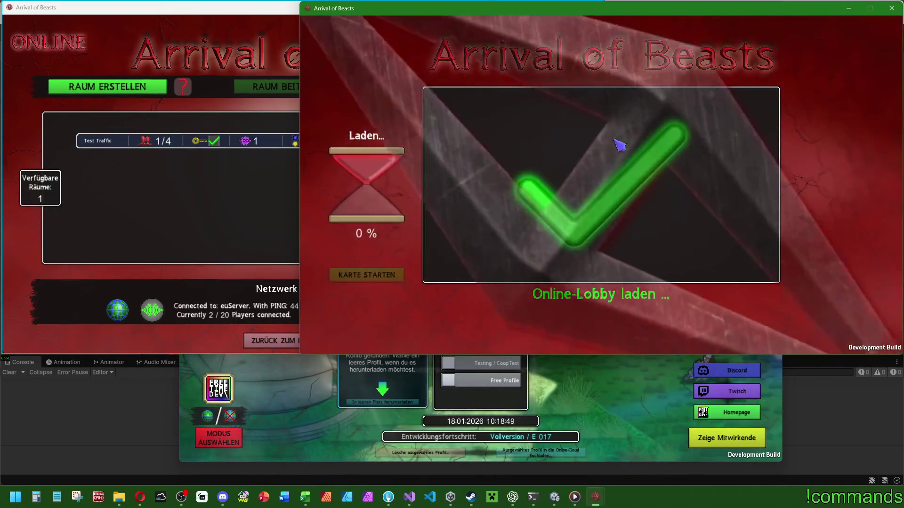
click(294, 221)
click(414, 140)
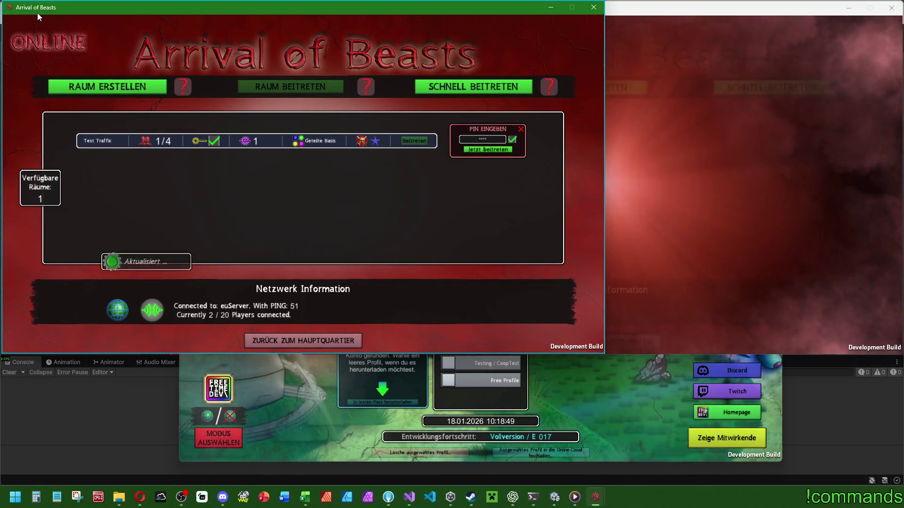
click(487, 150)
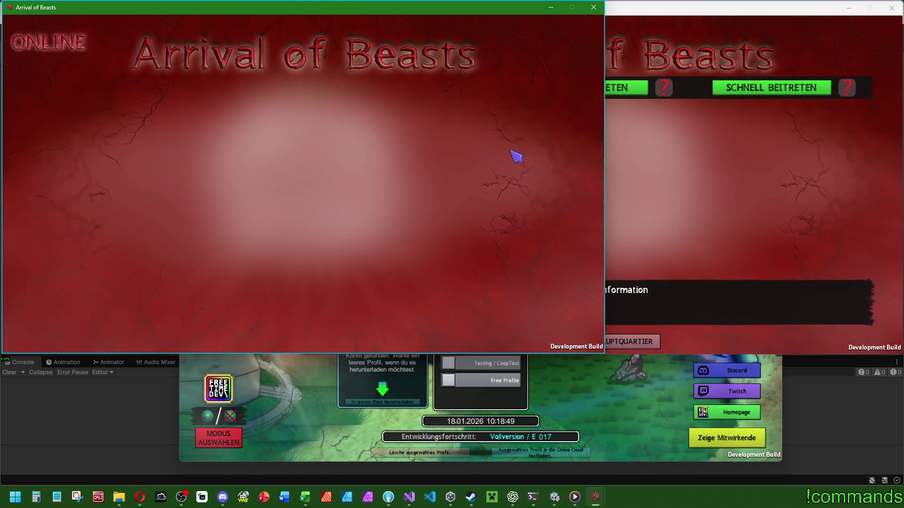
click(635, 97)
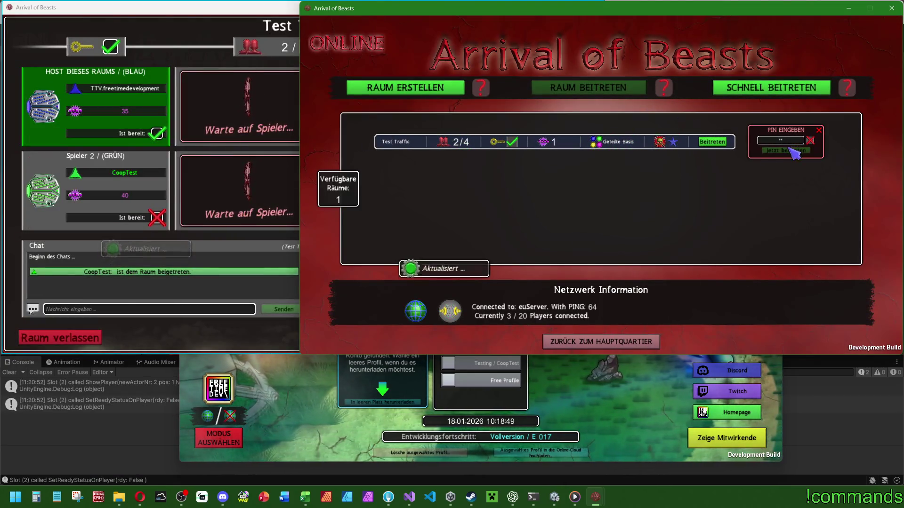
click(782, 143)
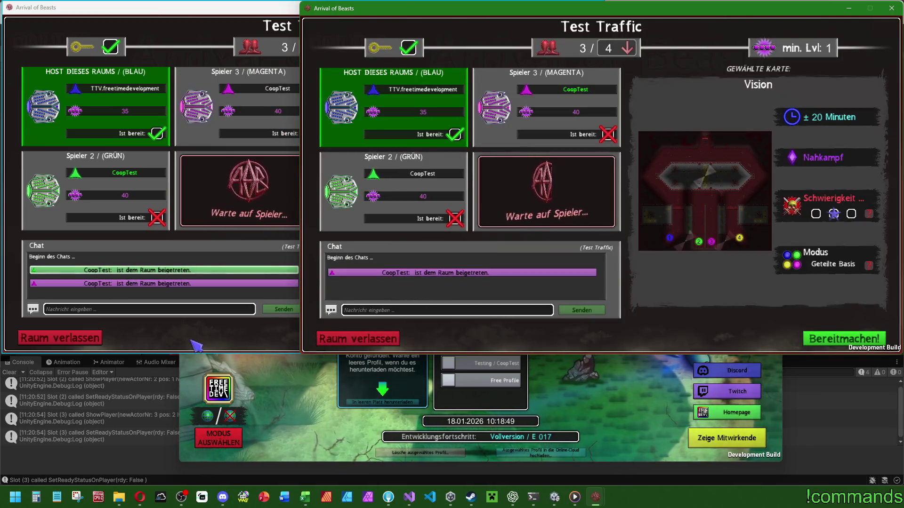
Move the main-menu window down-right and select the Testing / CoopTest profile there
click(573, 422)
mouse_move(559, 117)
mouse_down()
mouse_move(677, 125)
mouse_move(685, 137)
mouse_up()
click(607, 389)
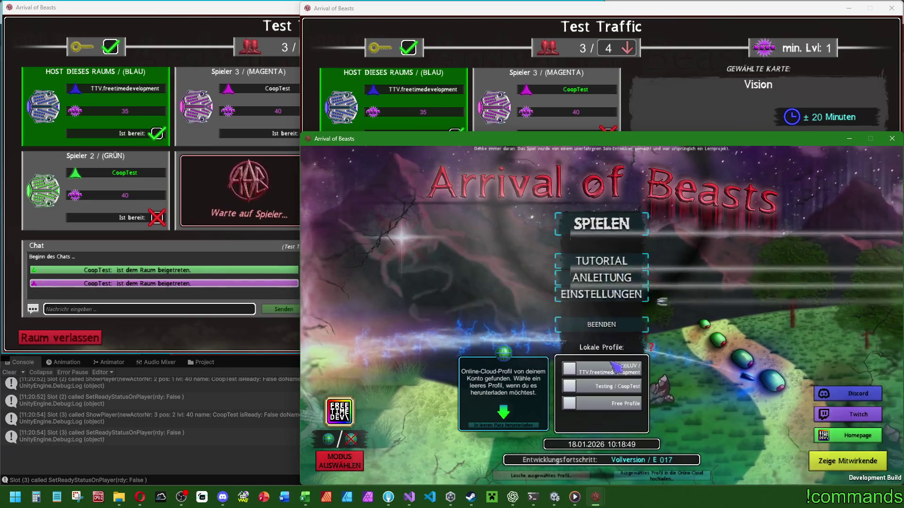
Start playing with the selected profile, clear the console, and bring the game windows forward
click(601, 224)
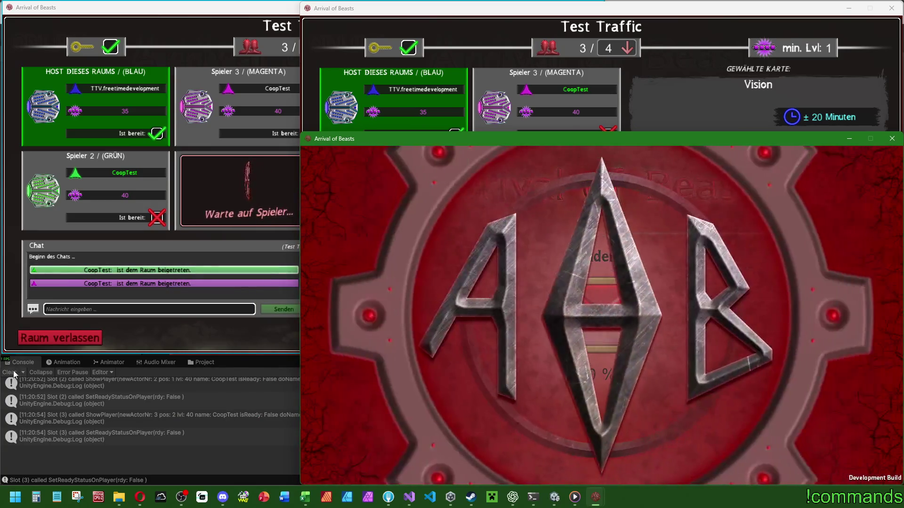
click(10, 373)
mouse_move(592, 498)
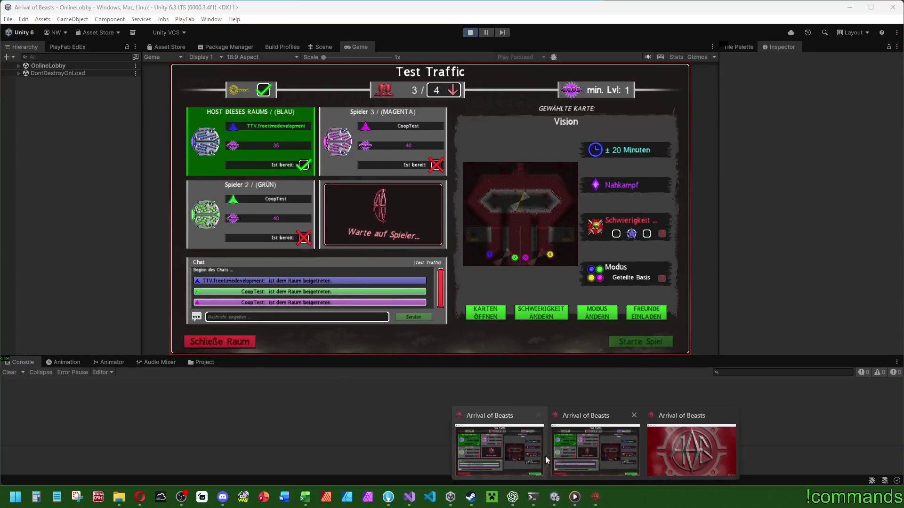
click(500, 459)
click(596, 459)
click(684, 458)
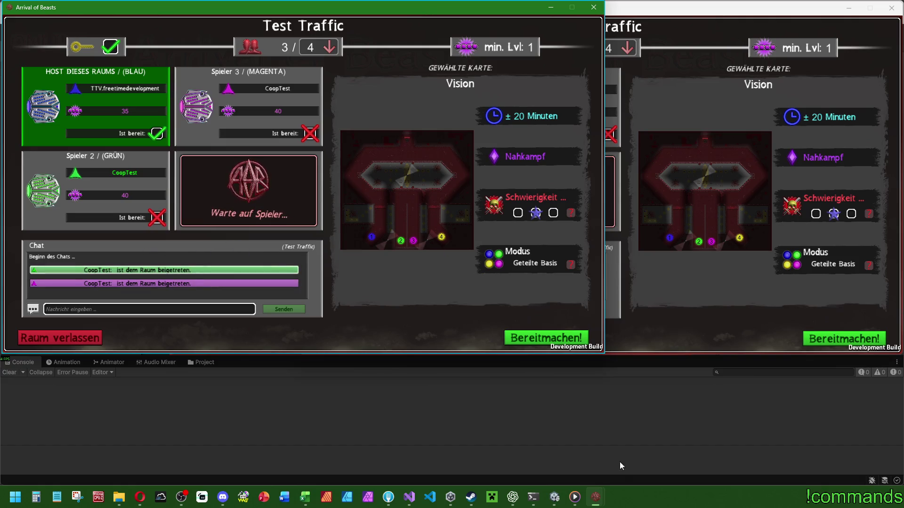
Join the fourth client to Test Traffic with the PIN, then clear the host console
mouse_move(596, 501)
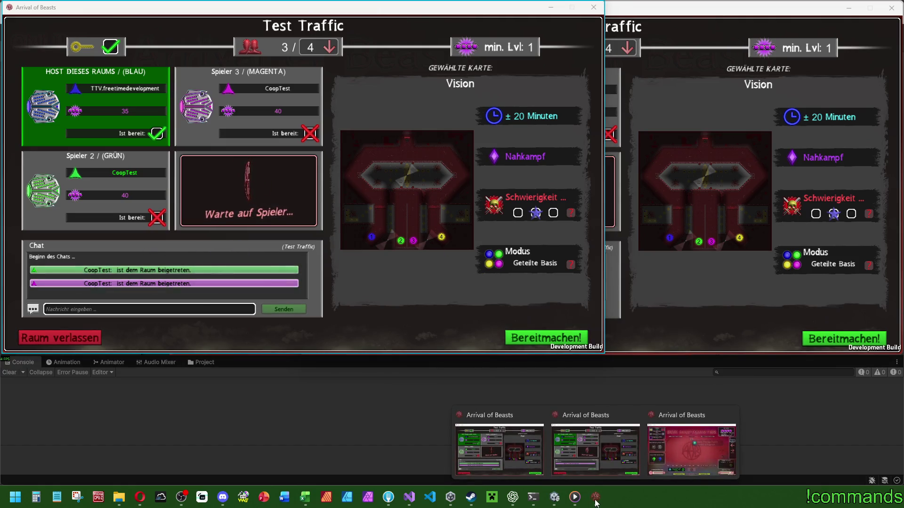
click(687, 452)
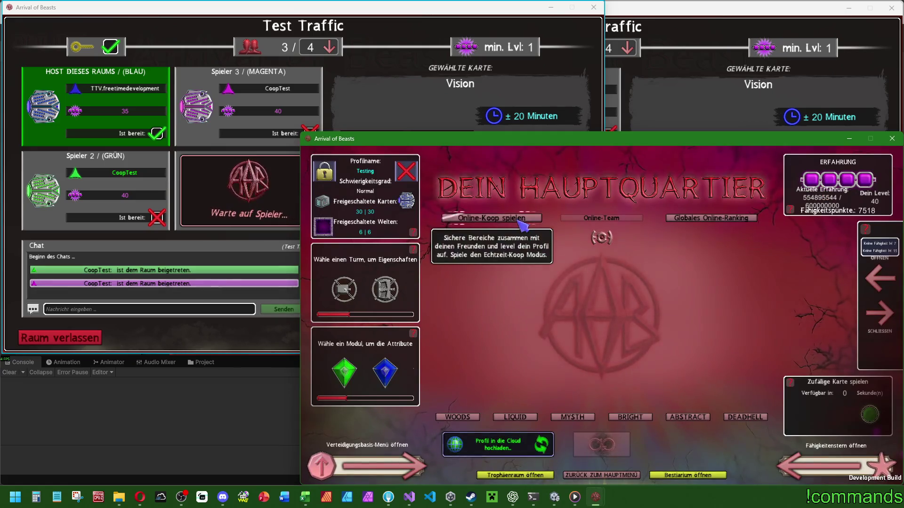
click(522, 225)
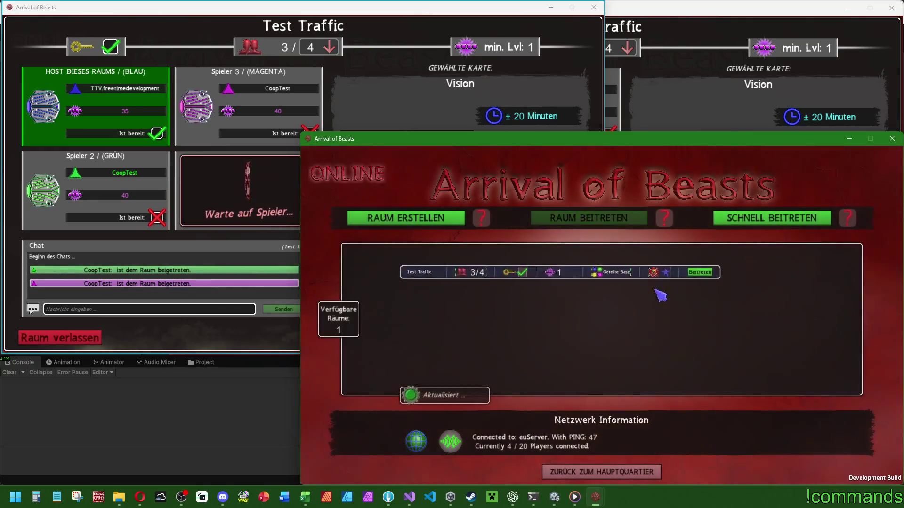
click(727, 273)
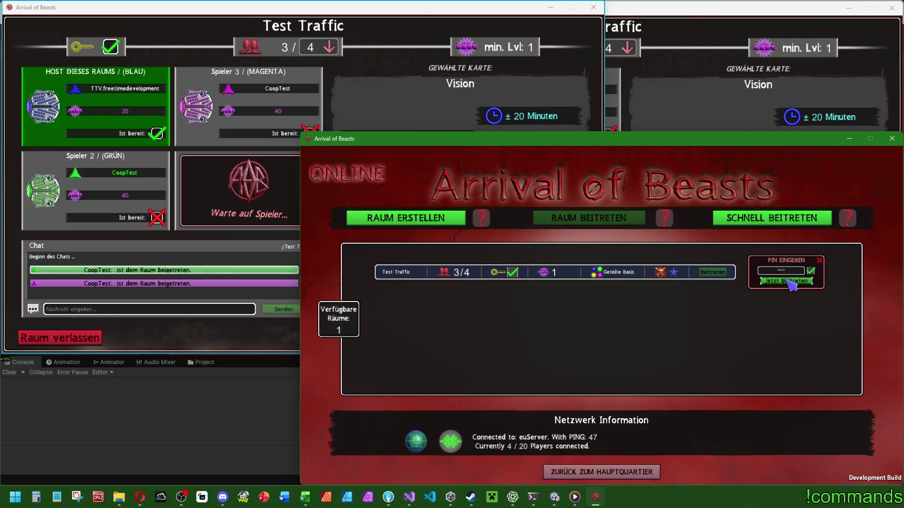
click(787, 281)
click(340, 92)
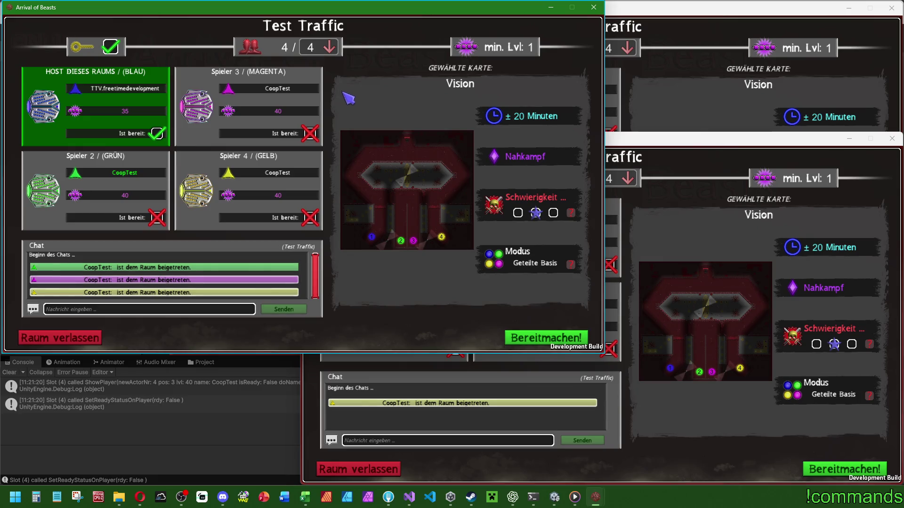
click(10, 371)
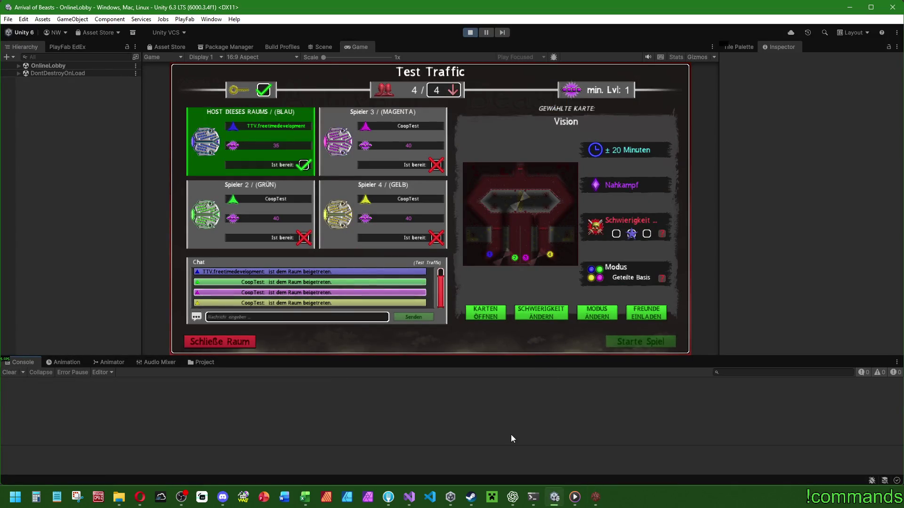
Tile the three client game windows across the screen, uncovering the editor
mouse_move(595, 497)
click(494, 376)
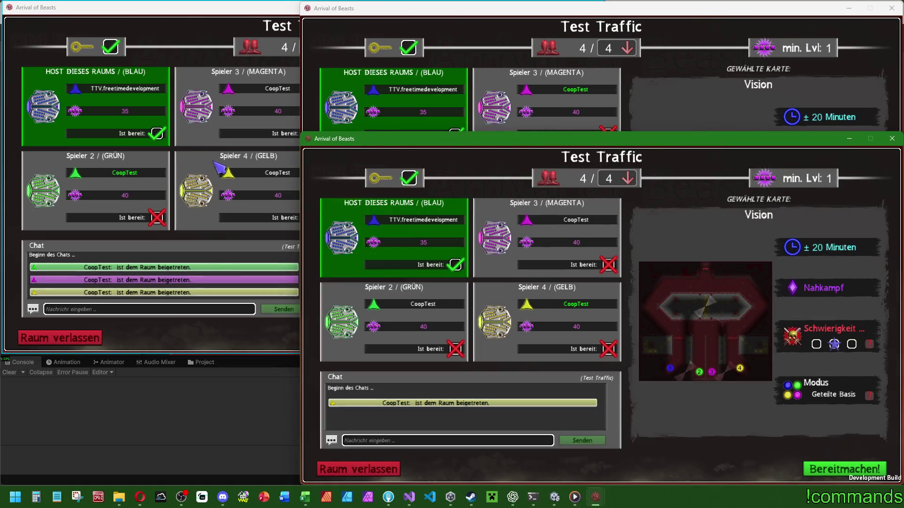
click(224, 140)
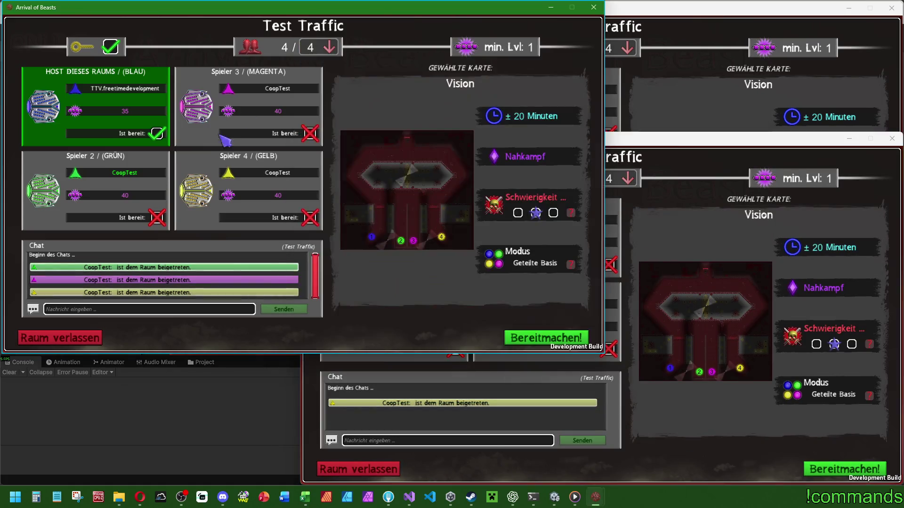
click(635, 93)
mouse_move(602, 14)
mouse_down()
mouse_move(321, 110)
mouse_move(304, 140)
mouse_up()
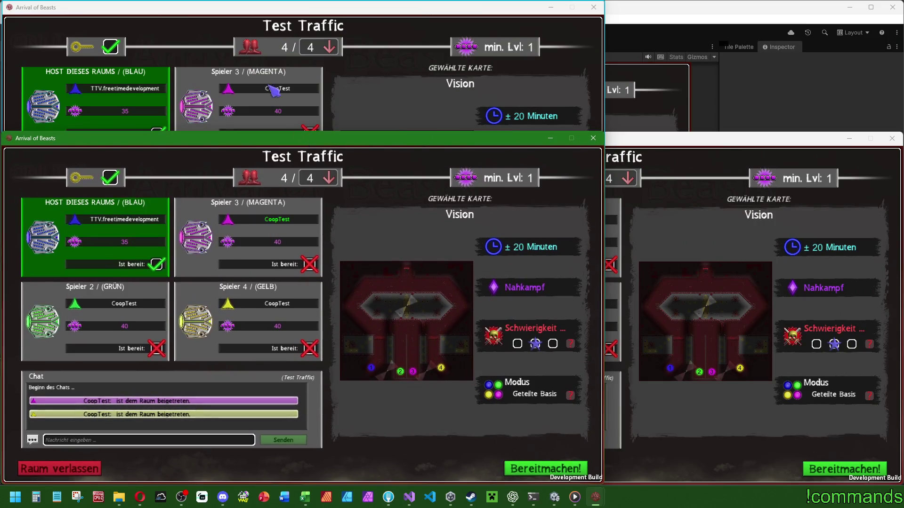
mouse_move(266, 12)
mouse_down()
mouse_move(558, 24)
mouse_move(564, 13)
mouse_up()
click(674, 409)
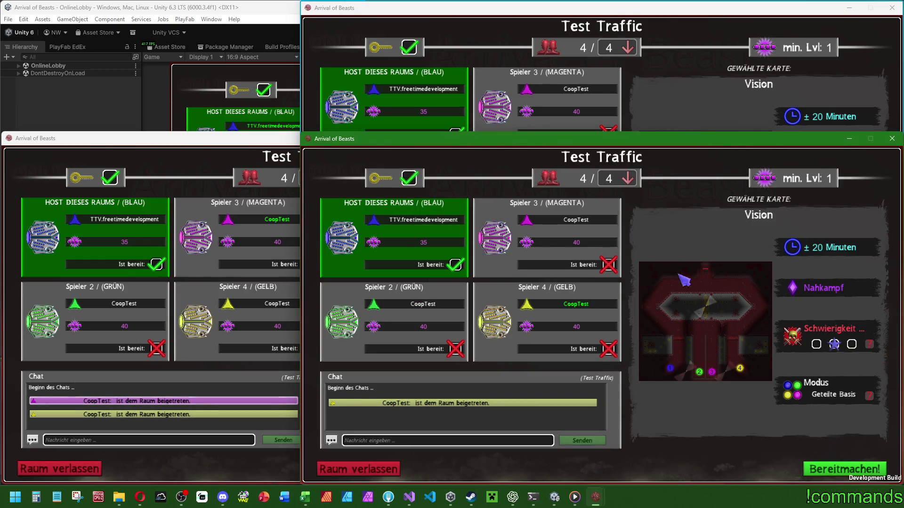
drag(548, 135, 853, 136)
Move the host's floating Game view to the top left and make it narrower
click(270, 102)
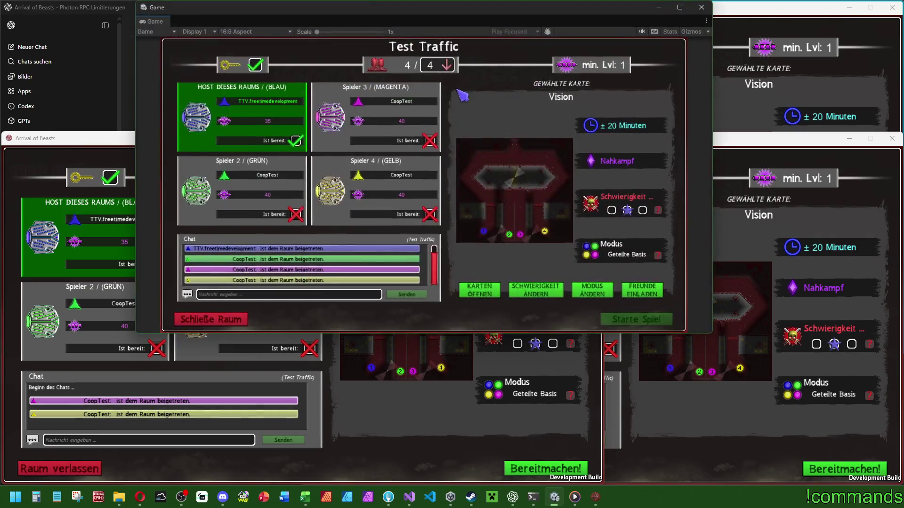
drag(414, 14, 293, 12)
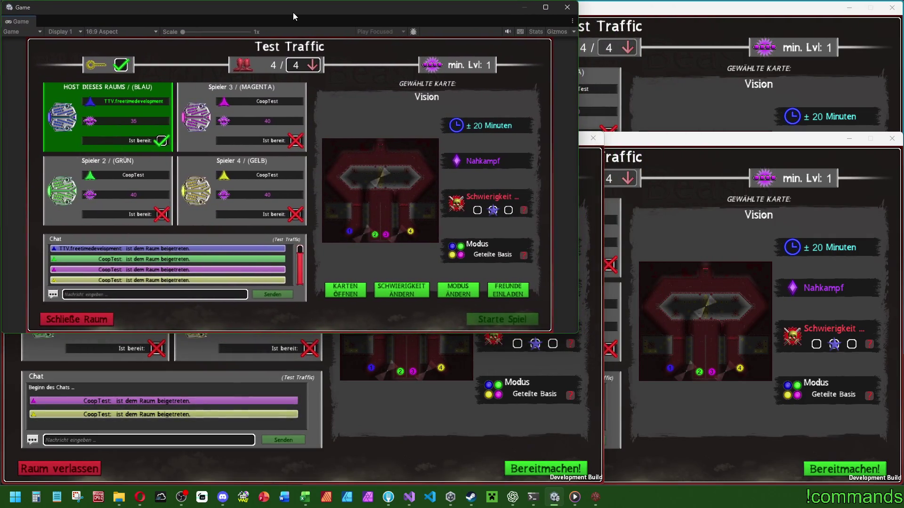
mouse_move(575, 334)
mouse_down()
mouse_move(526, 332)
mouse_move(601, 377)
mouse_up()
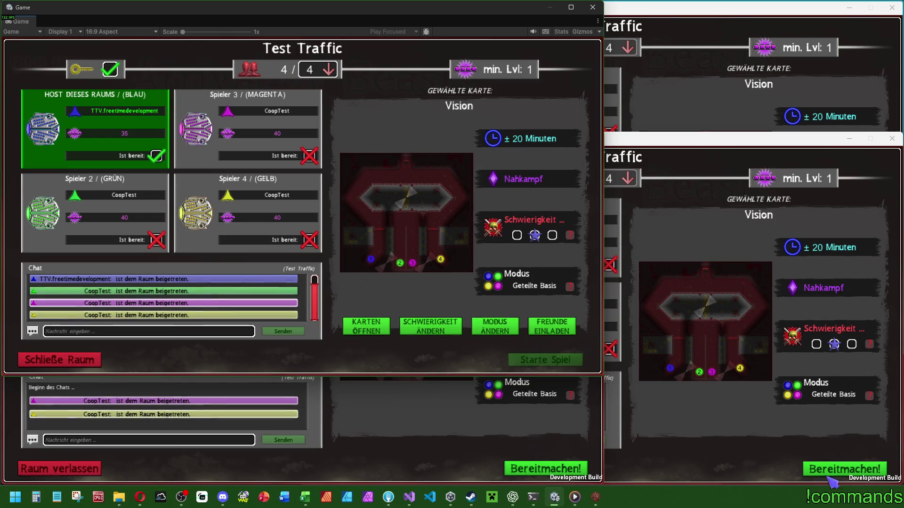
Ready up the three guest clients, then start the Test Traffic match from the host Game view
click(831, 470)
click(546, 469)
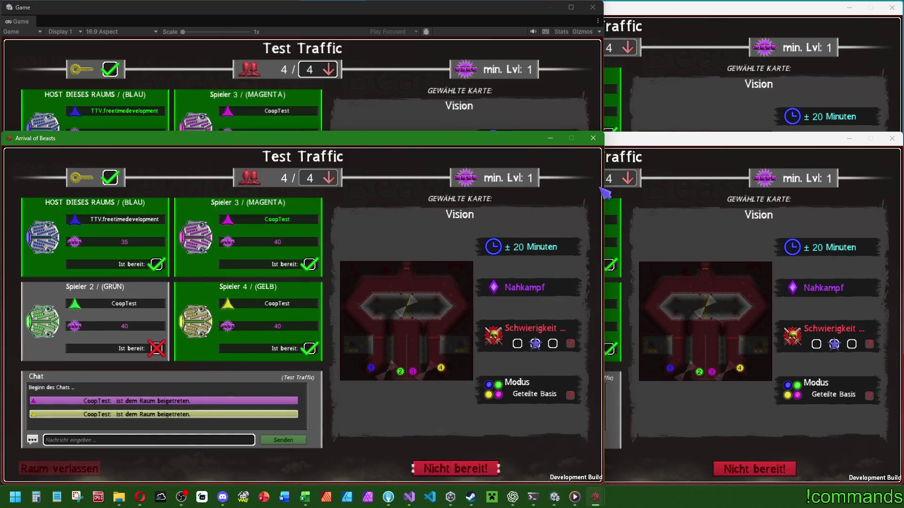
click(725, 94)
click(824, 343)
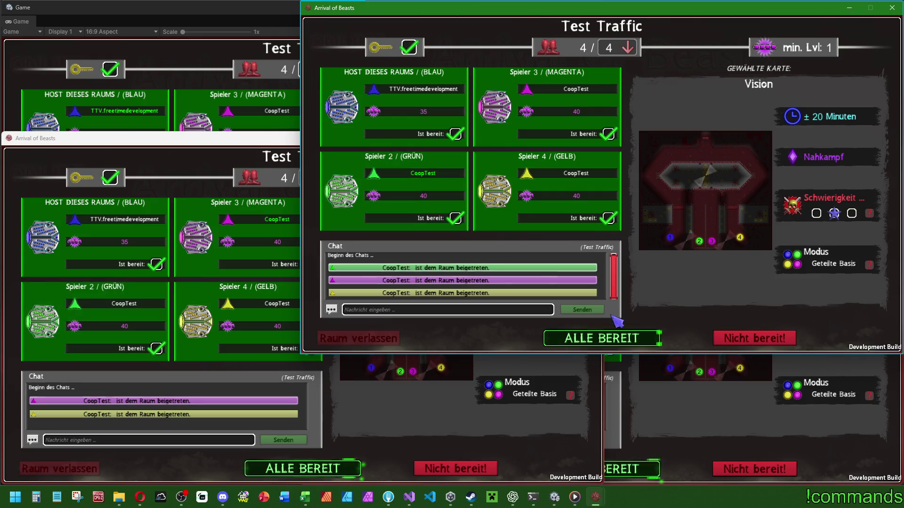
click(261, 108)
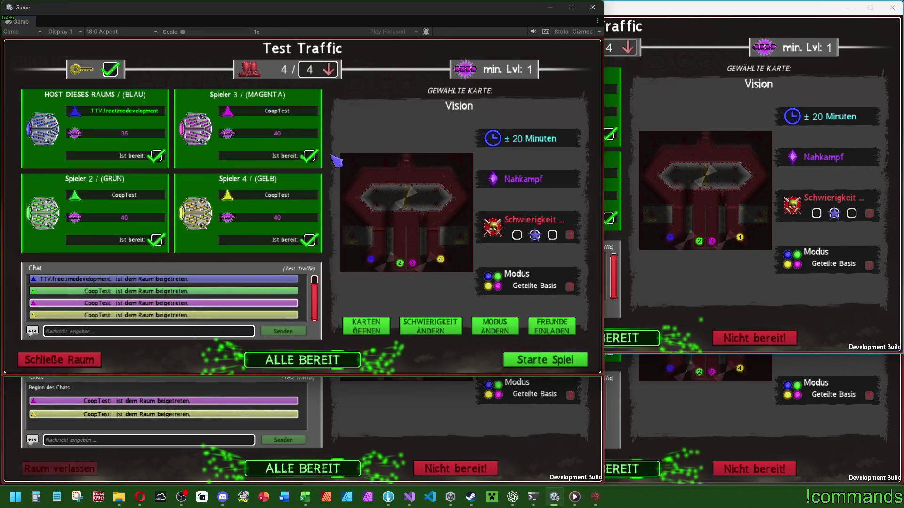
click(563, 362)
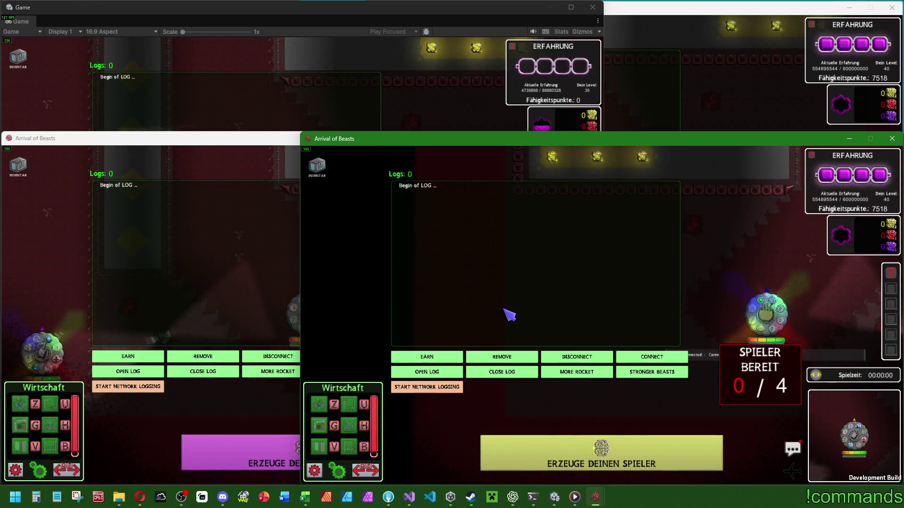
Check the client windows, then start network traffic logging in Unity's host Game view
key(super)
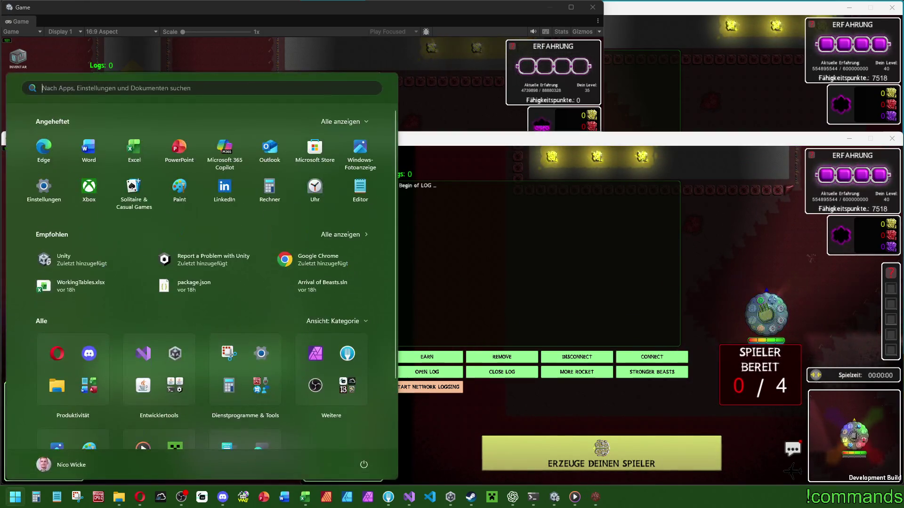
key(Escape)
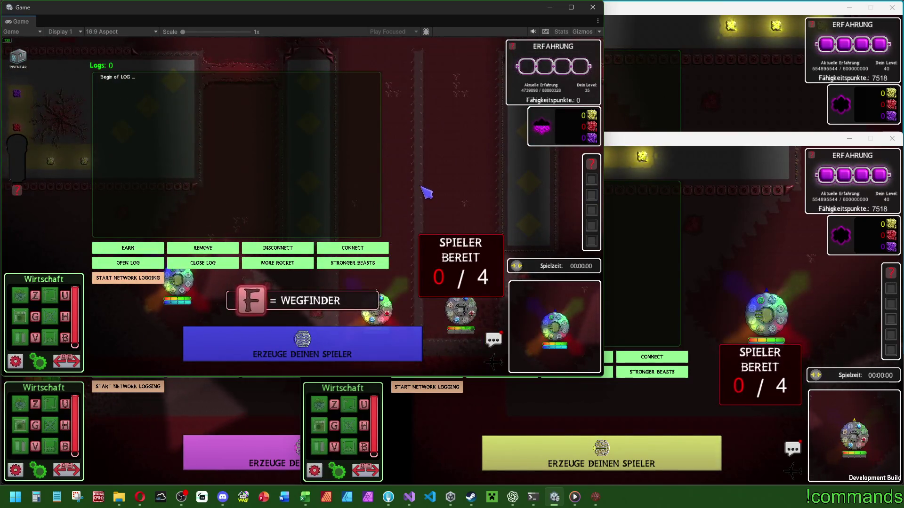
key(w)
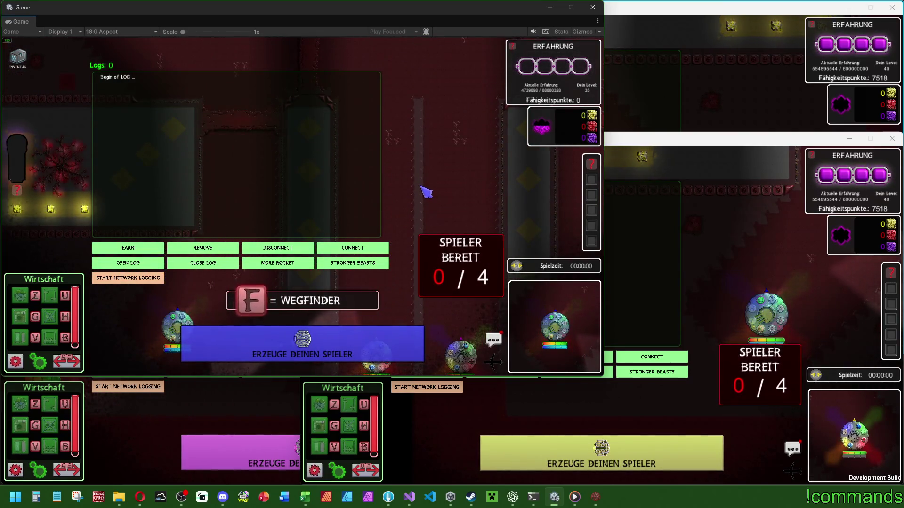
key(super)
click(692, 101)
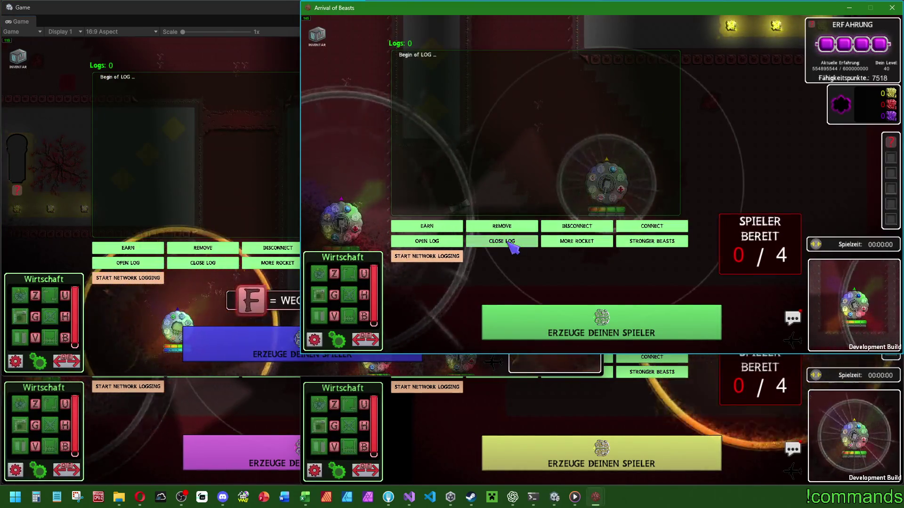
click(488, 376)
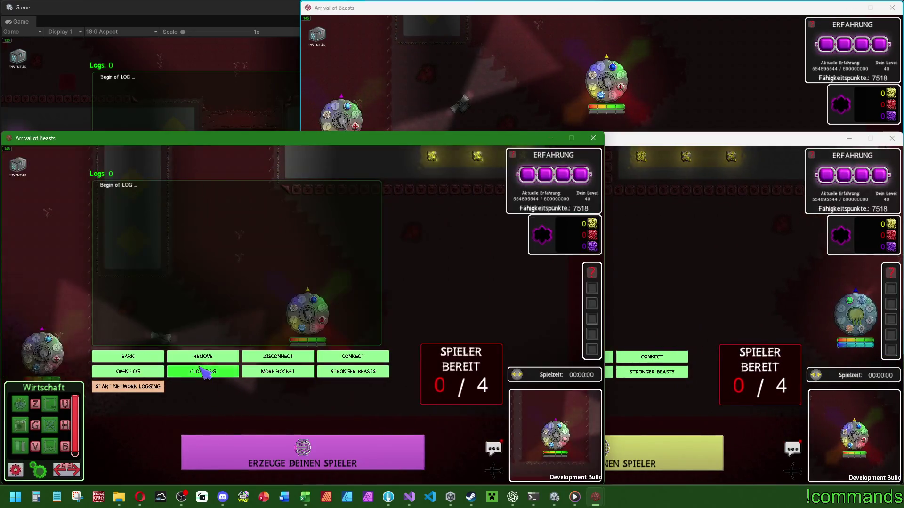
click(230, 61)
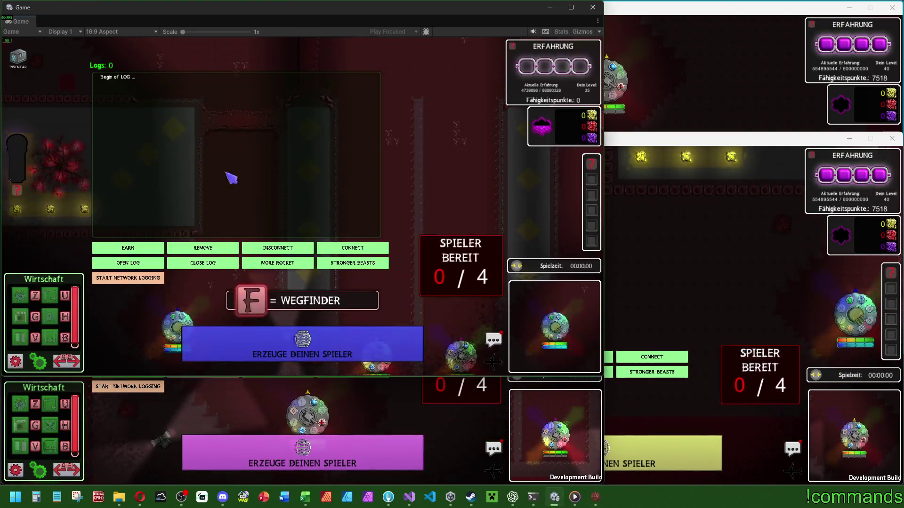
click(125, 278)
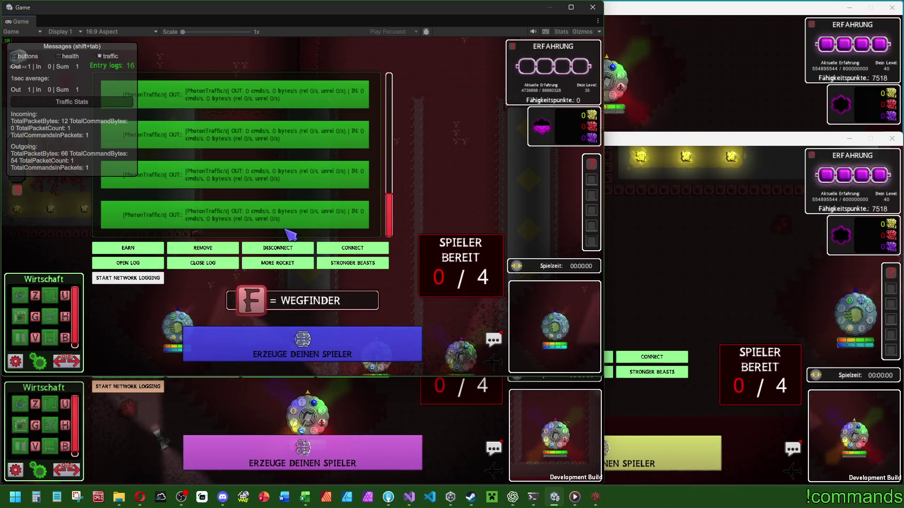
Snip the traffic stats overlay and PhotonTraffic log, then switch to ChatGPT
key(super)
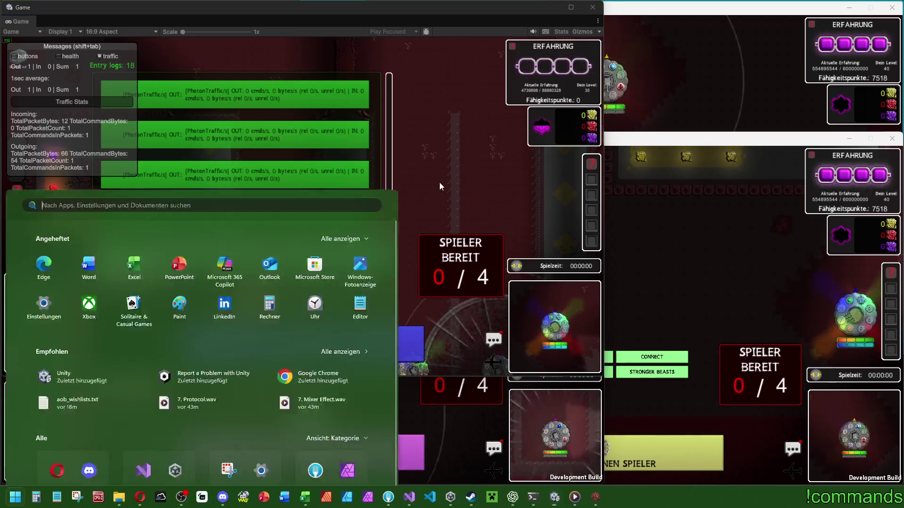
key(super)
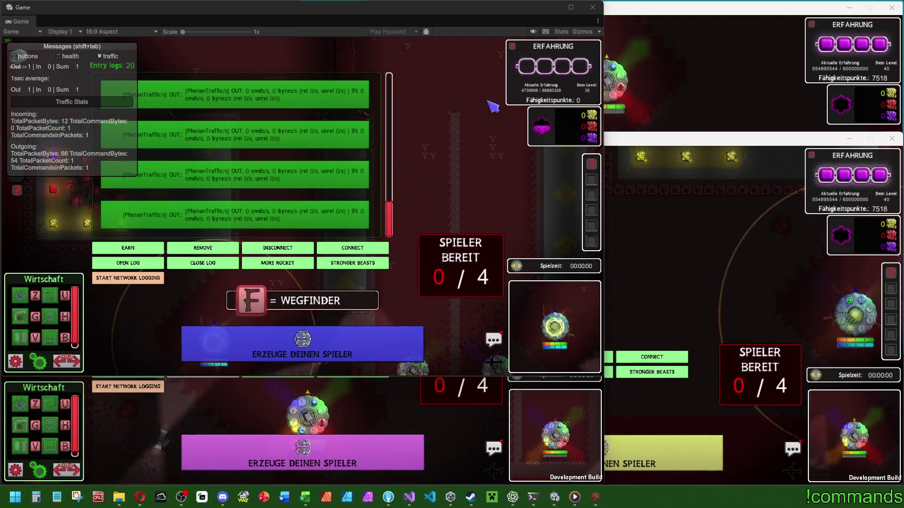
click(306, 89)
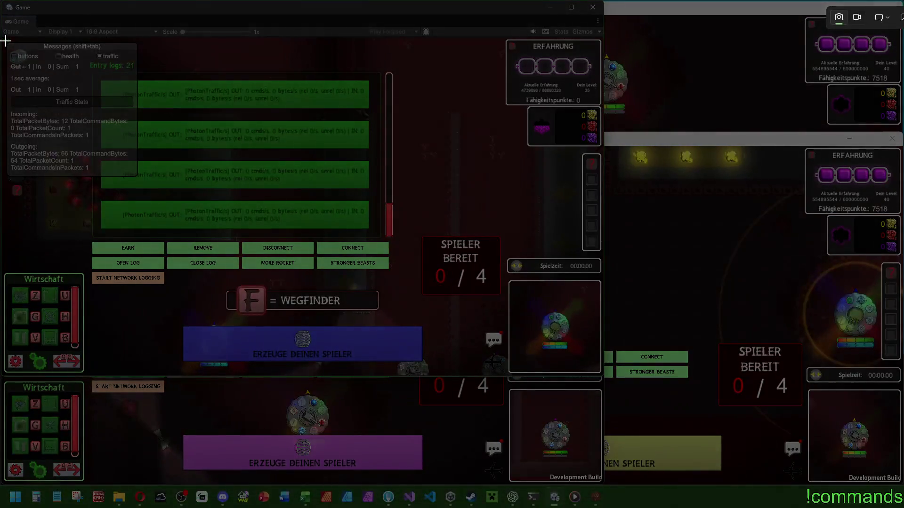
mouse_move(6, 41)
mouse_down()
mouse_move(390, 234)
mouse_move(398, 289)
mouse_up()
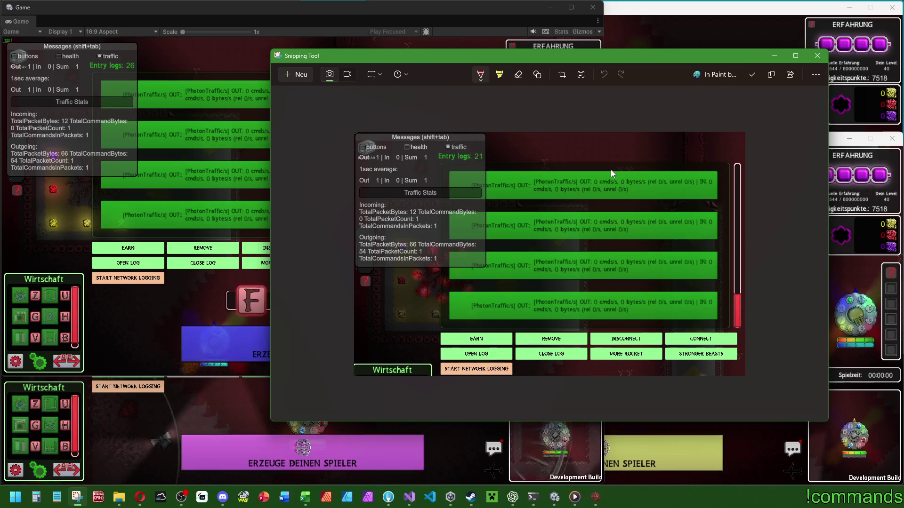
click(513, 497)
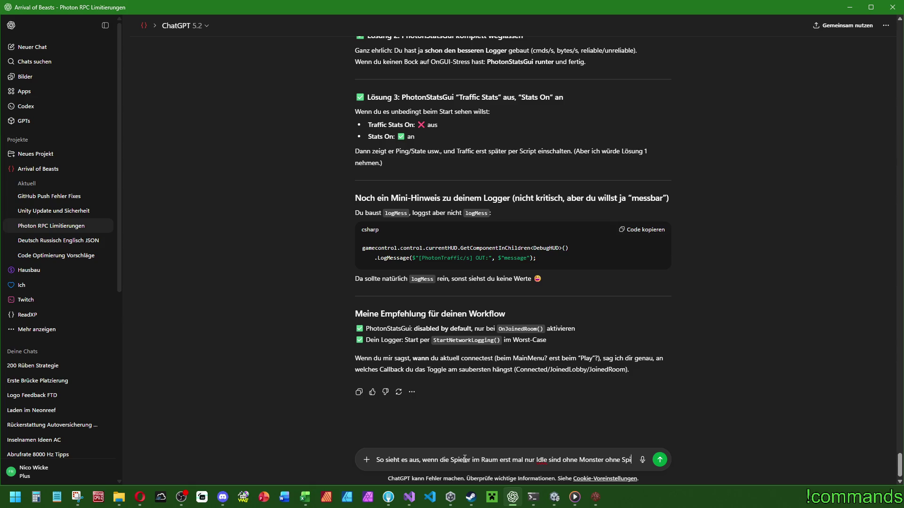
Send ChatGPT the traffic screenshot with a note that the room players are idling
text(eler un)
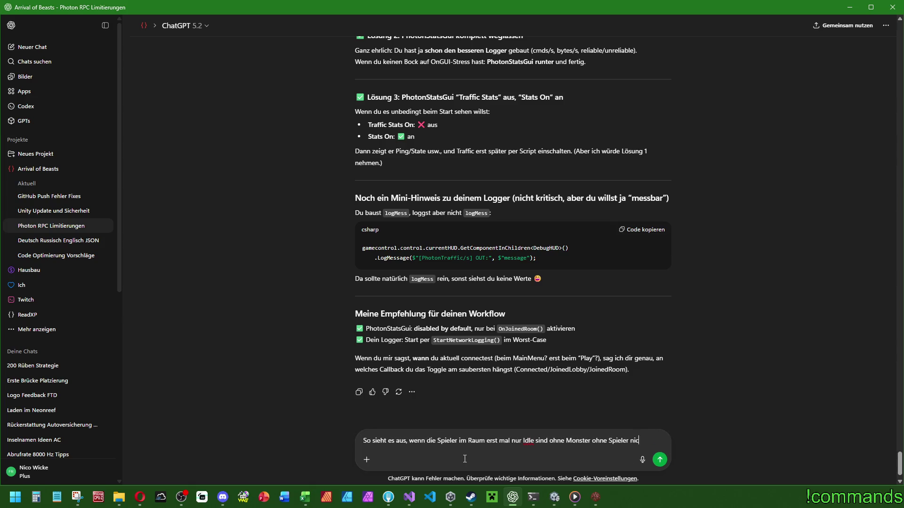
text(e)
right_click(465, 459)
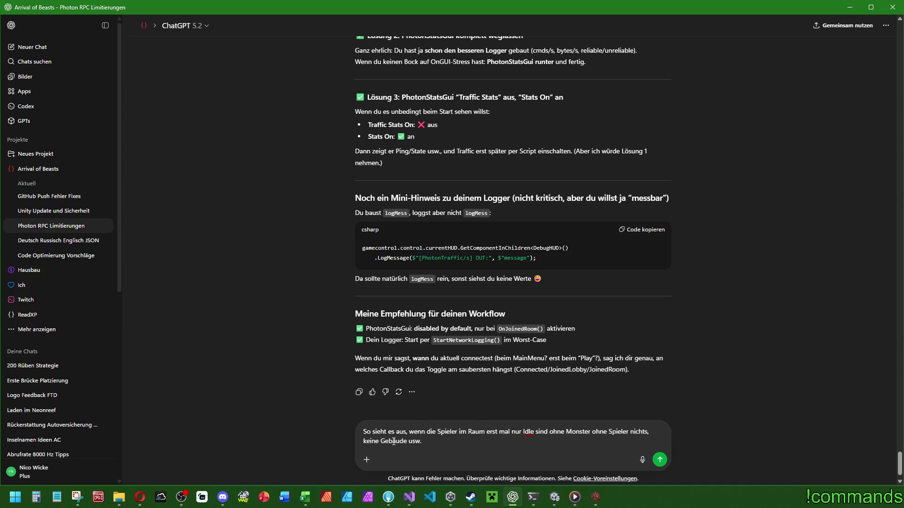
key(ctrl+v)
key(Return)
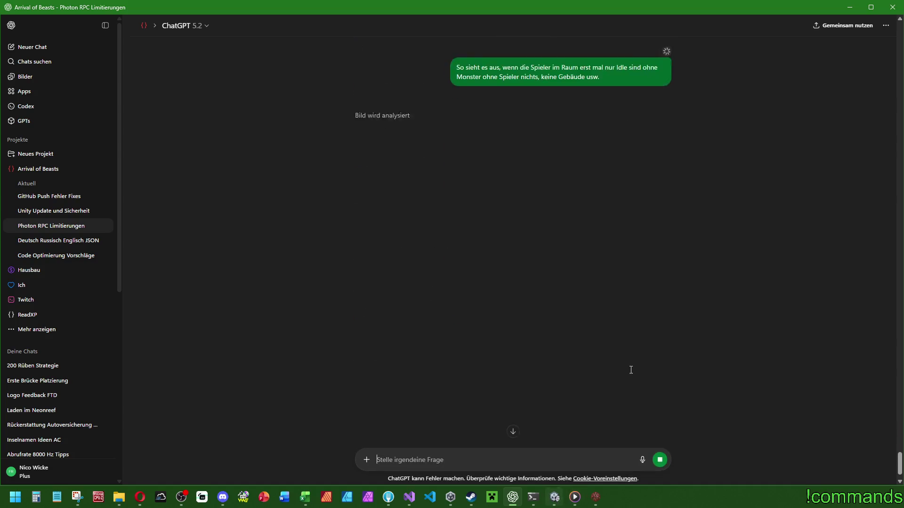
Read ChatGPT's analysis of the idle traffic, then minimize the chat window
click(555, 497)
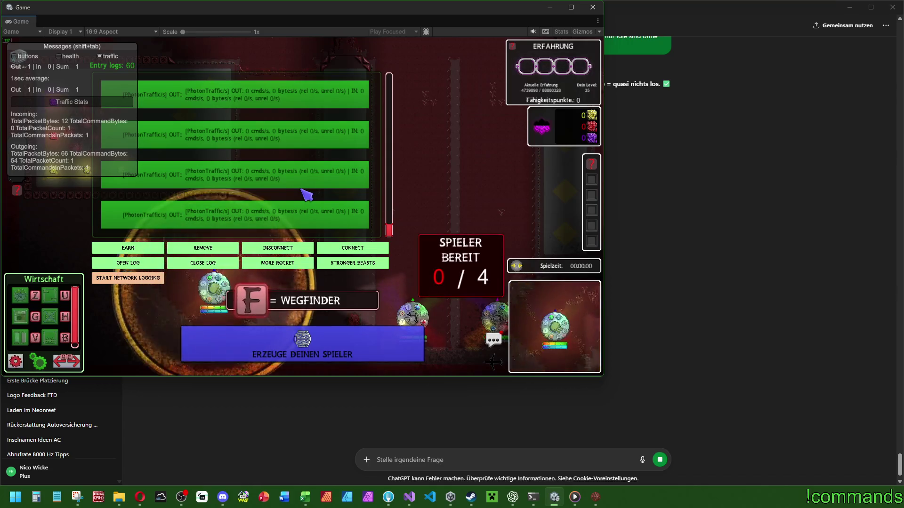
key(alt+Tab)
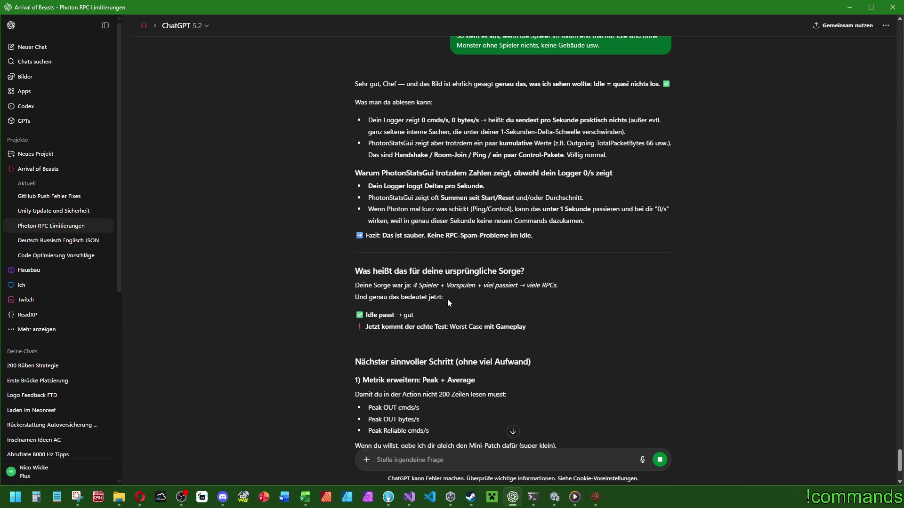
scroll(444, 318, down, 1)
scroll(444, 318, down, 4)
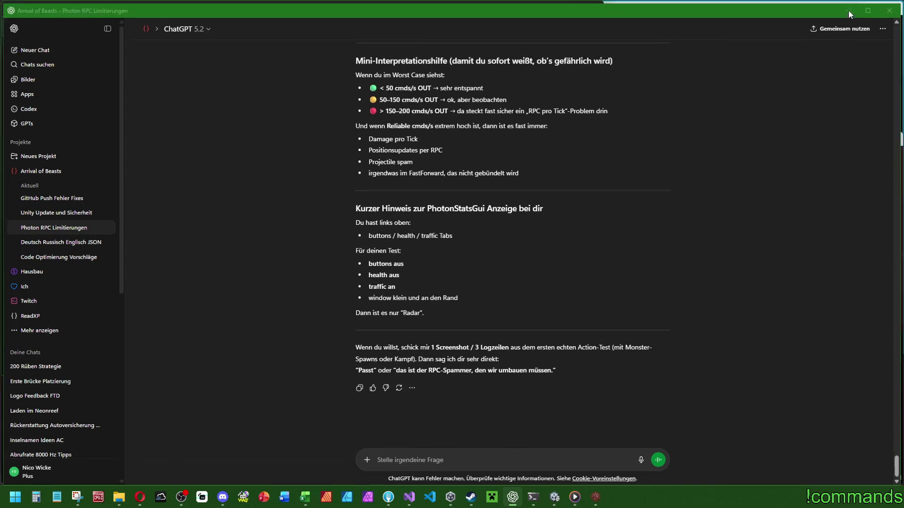
click(850, 8)
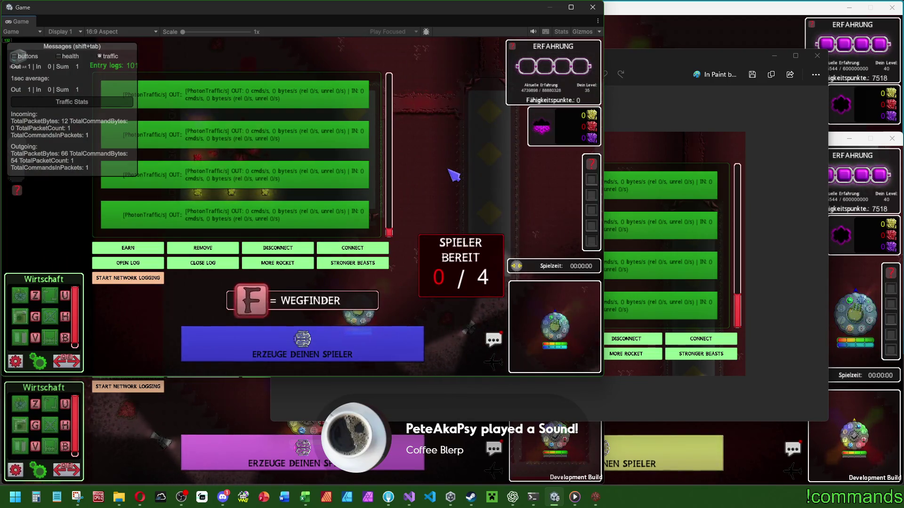
Close the snip preview and spawn a player in the host and all three clients
click(817, 56)
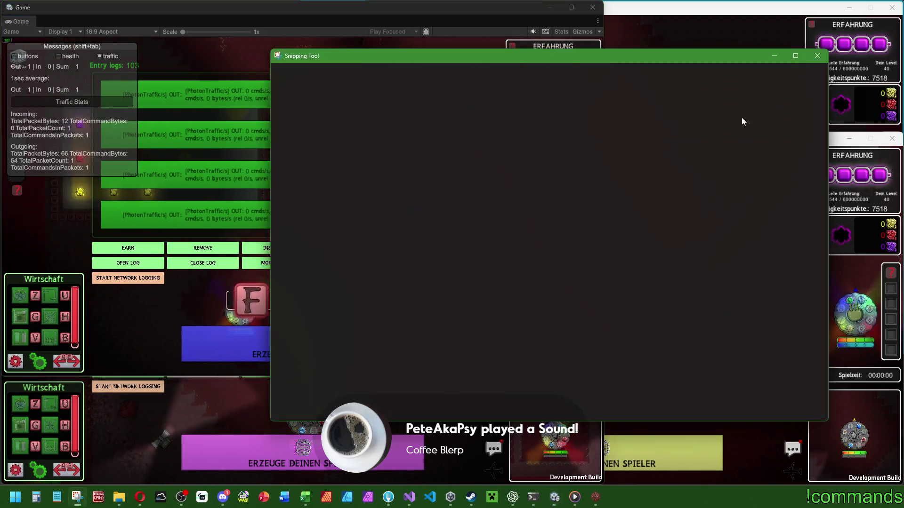
mouse_move(388, 192)
mouse_down()
mouse_move(388, 229)
mouse_move(434, 229)
mouse_up()
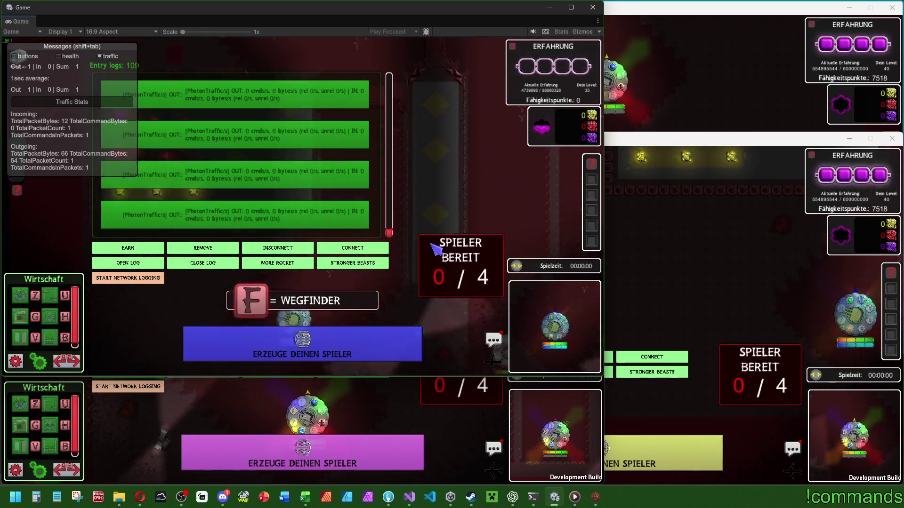
click(375, 343)
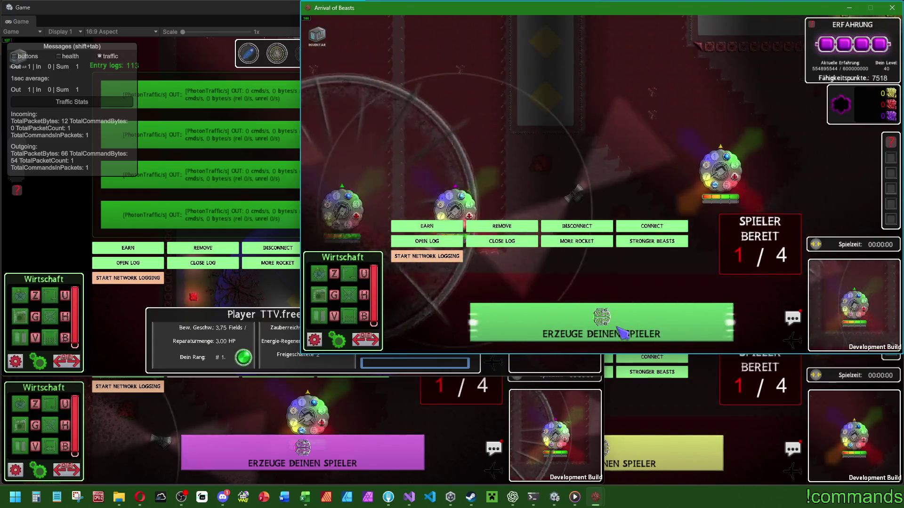
click(631, 308)
click(302, 464)
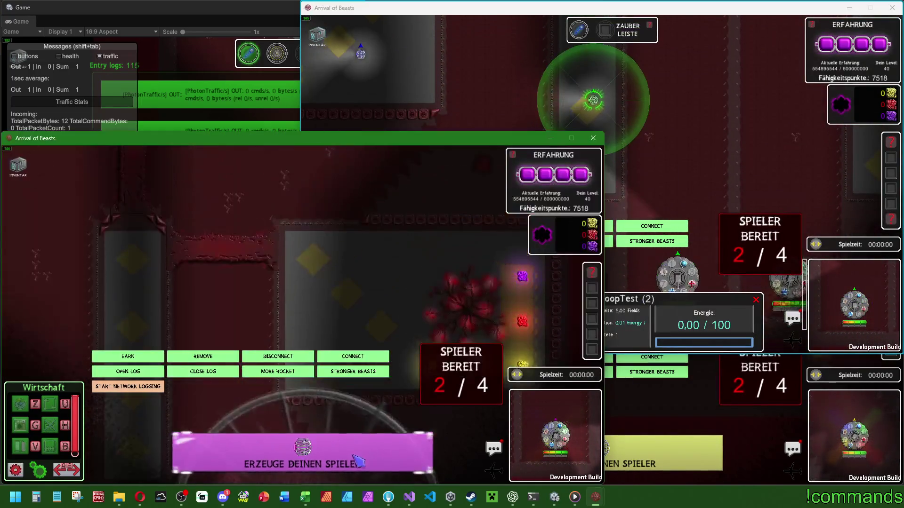
click(631, 453)
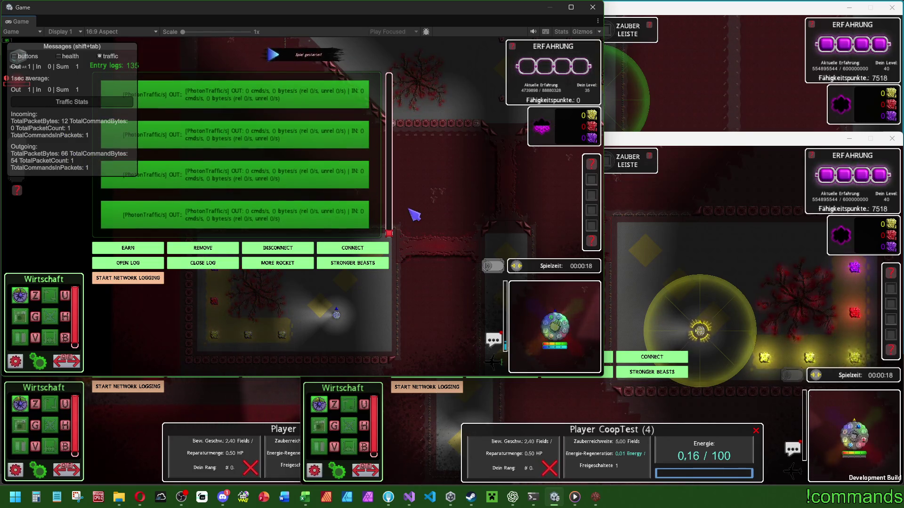
Check the player ping list, reopen the traffic log panel larger, and walk the player around the level
click(518, 267)
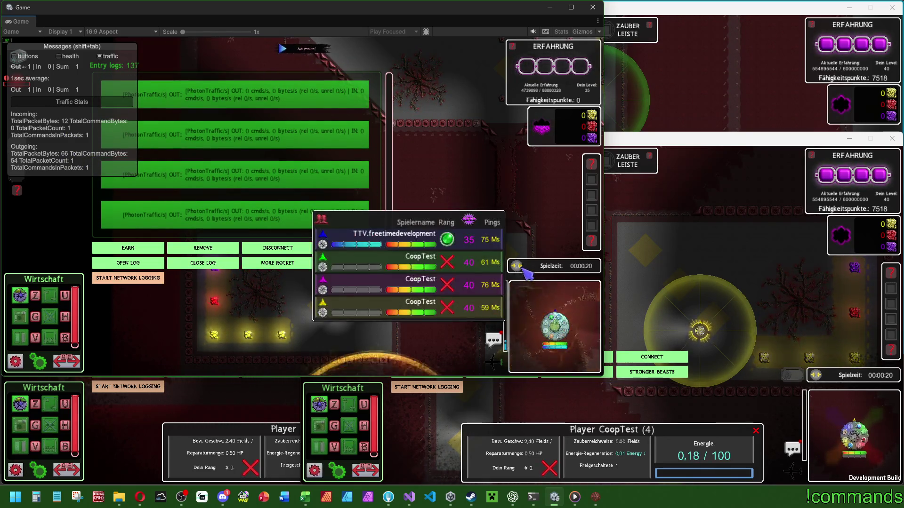
click(523, 268)
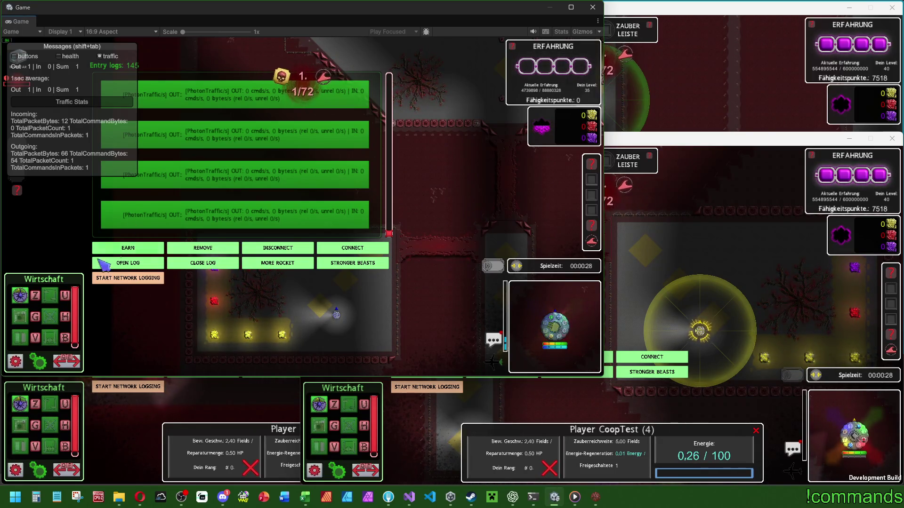
click(153, 268)
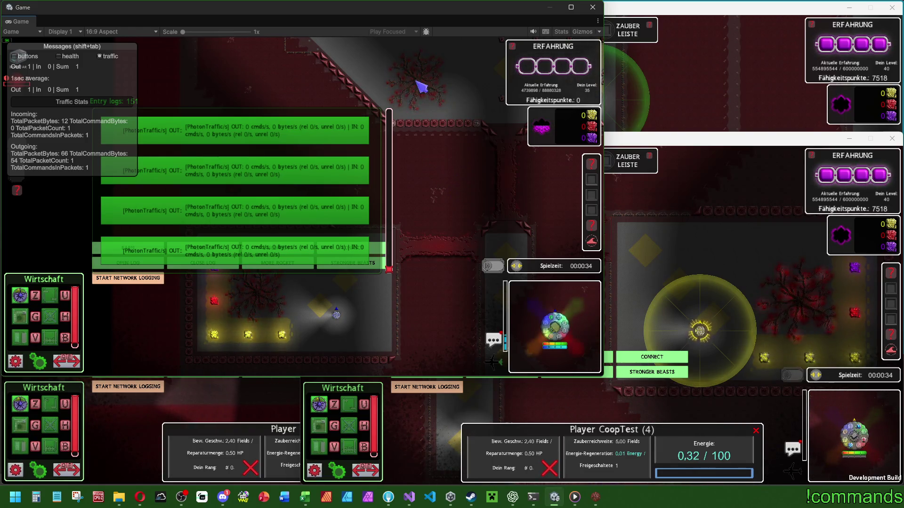
key(w)
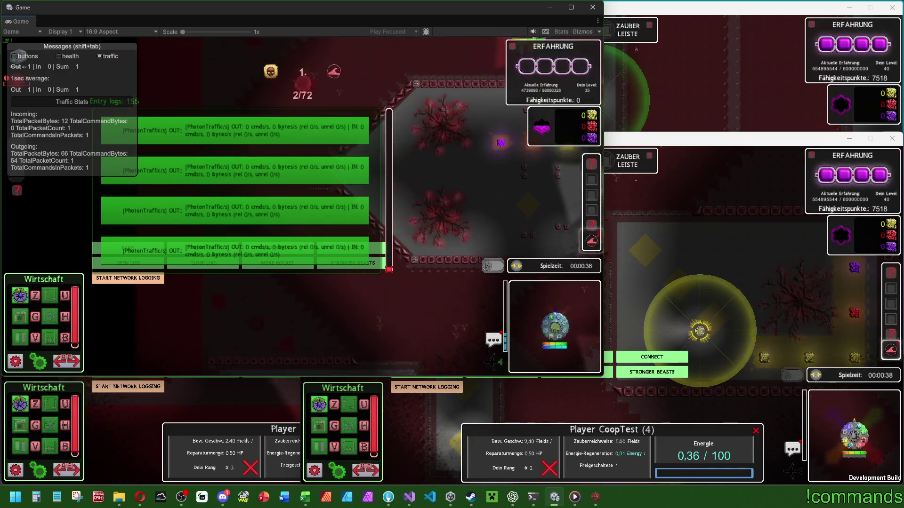
key(w)
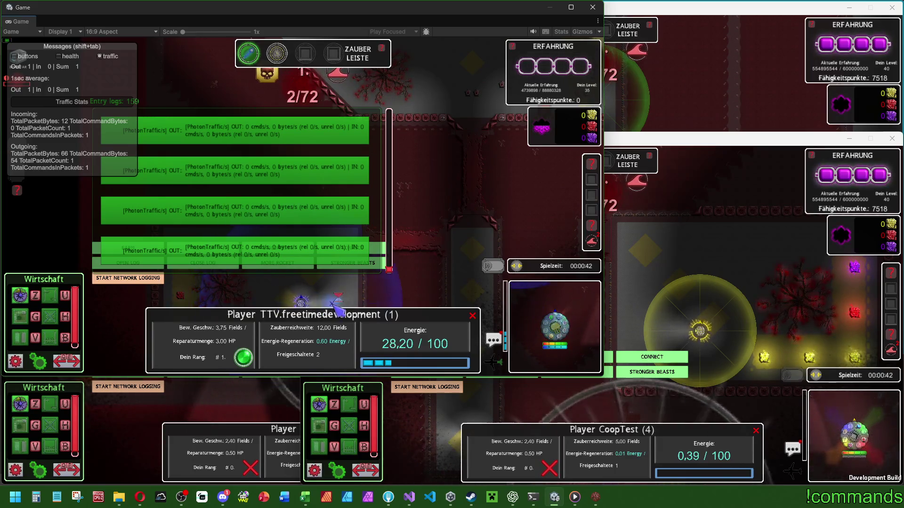
key(s)
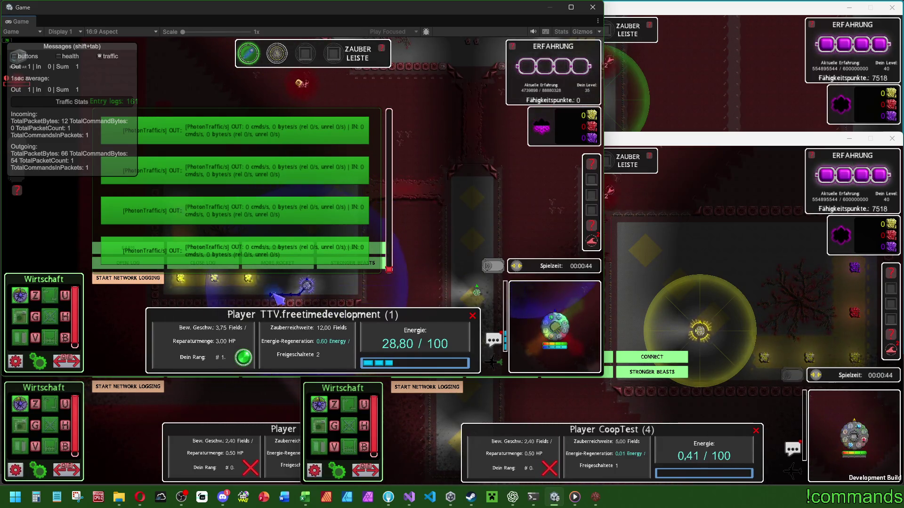
key(w)
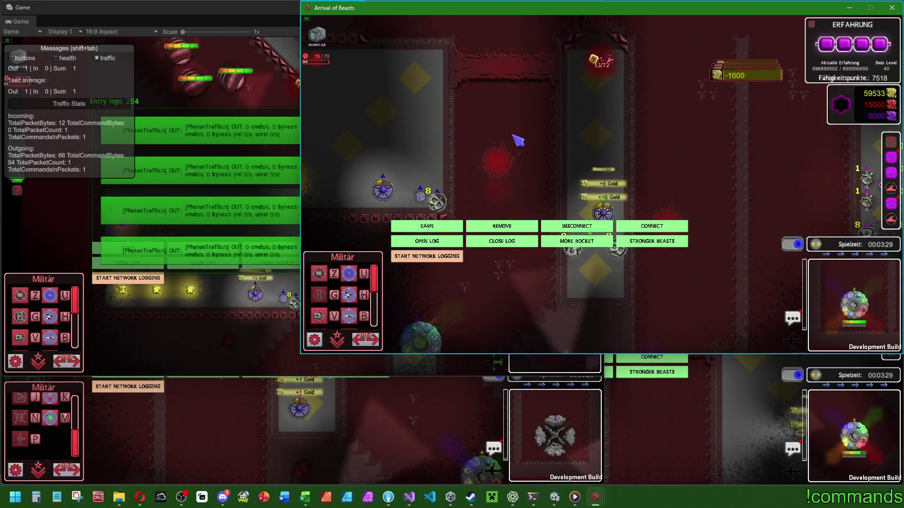
Place two Basisturm towers on the map in the Unity game view
click(177, 306)
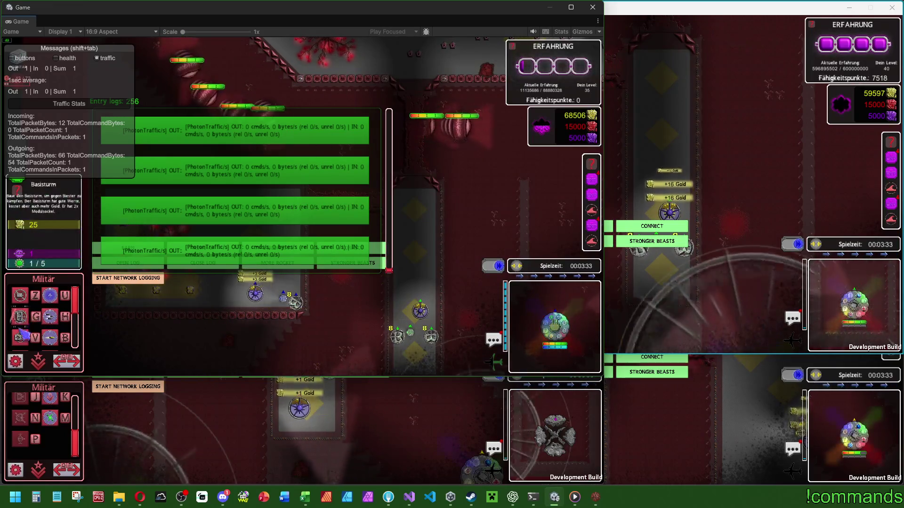
key(z)
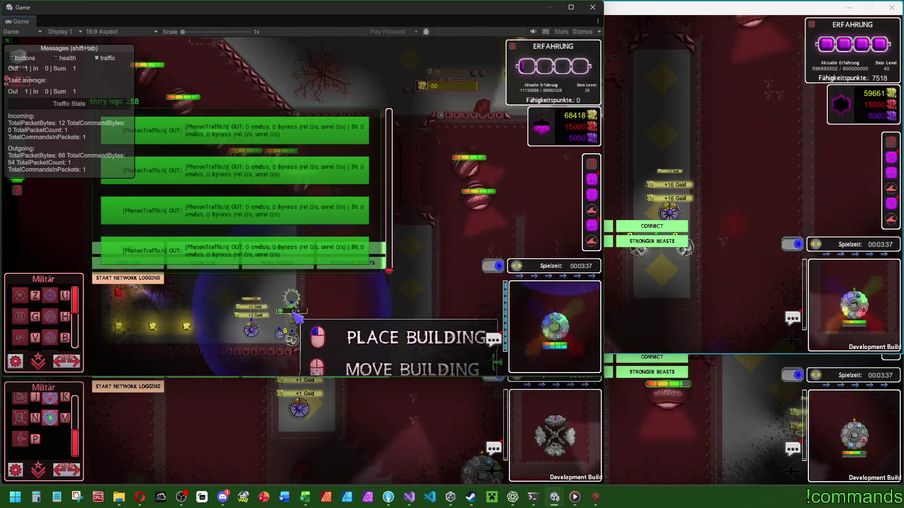
click(297, 301)
click(20, 316)
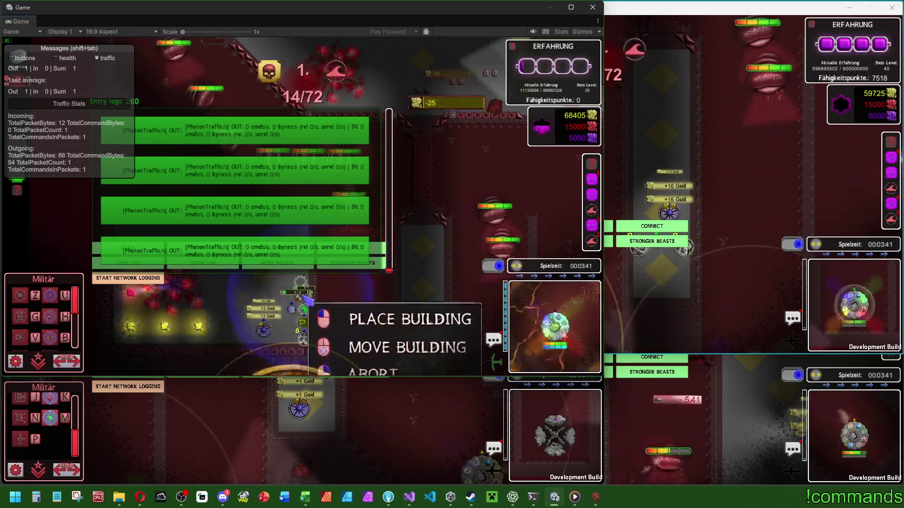
click(294, 303)
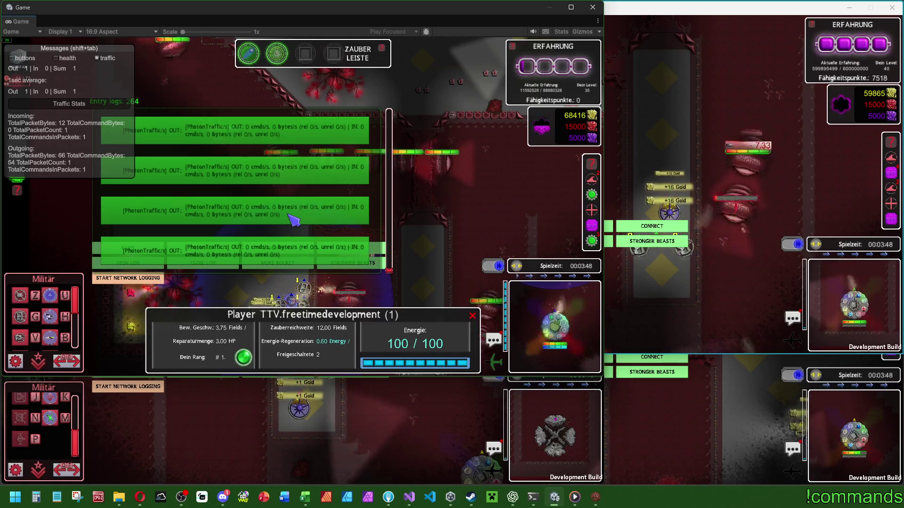
key(alt+Tab)
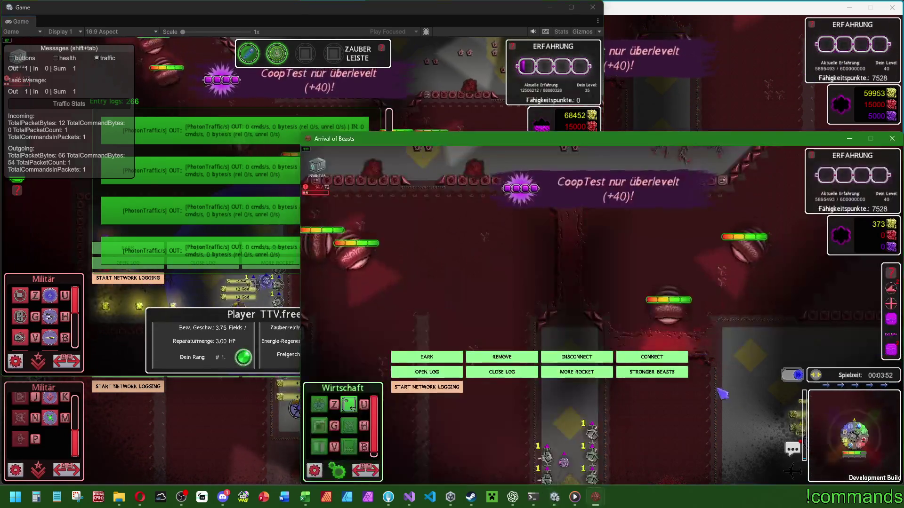
Grant the second player a large gold boost with EARN and close the main base info panel
click(431, 360)
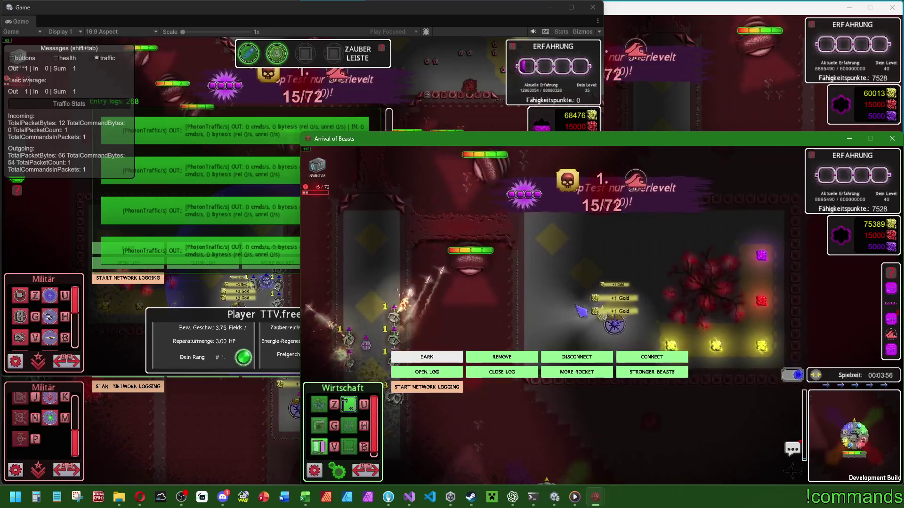
click(631, 284)
click(617, 274)
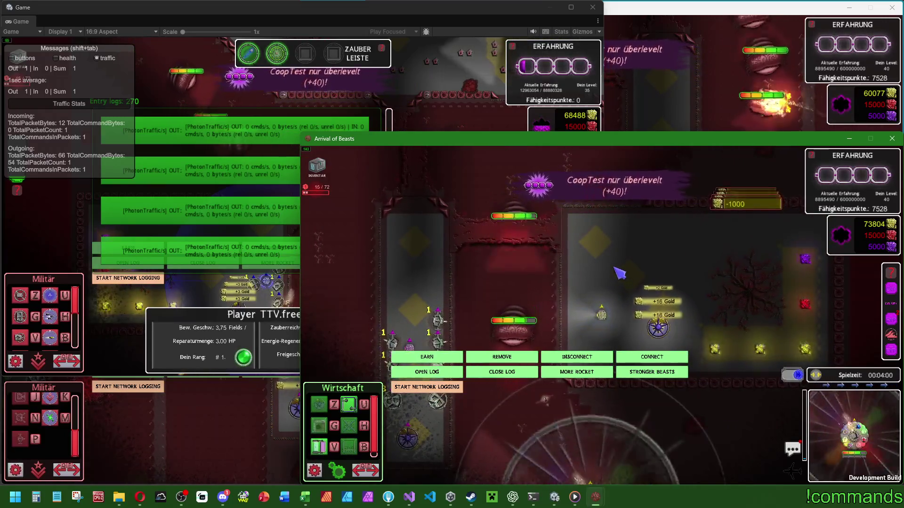
Place a Basisturm near the gear building and reposition the gear building beside it
click(325, 429)
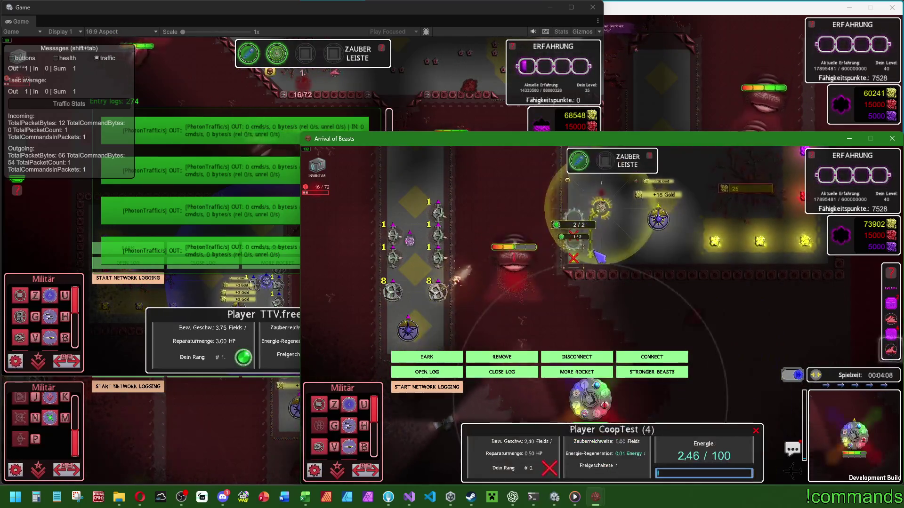
click(576, 225)
click(603, 225)
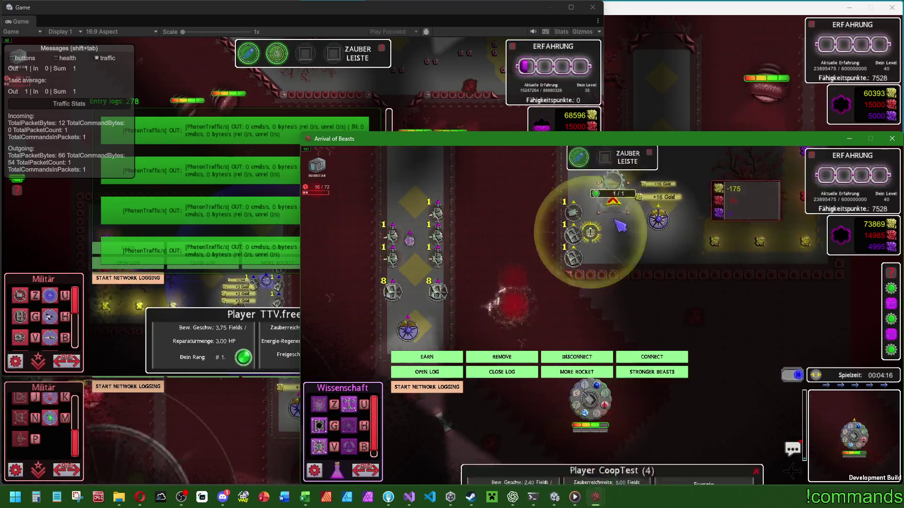
click(552, 322)
click(553, 324)
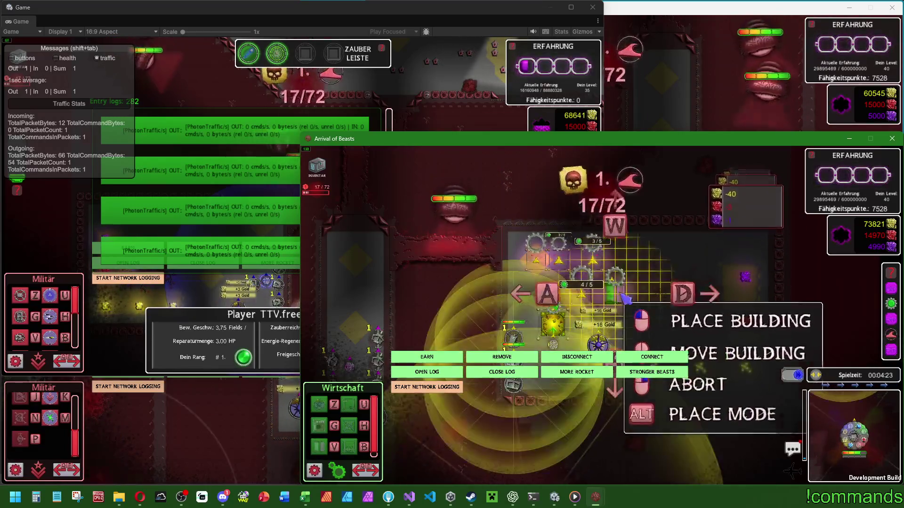
click(553, 323)
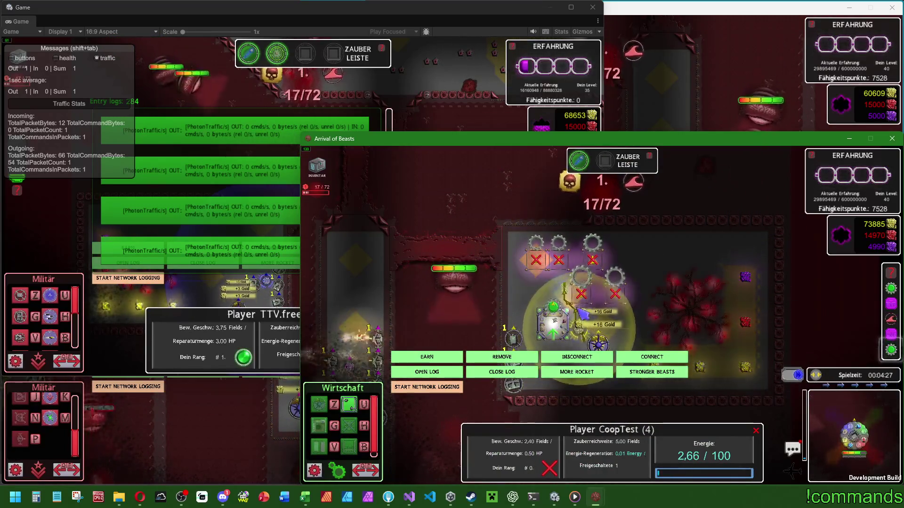
Switch between the game clients and inspect the level 4 base tower's stats in Unity
key(super)
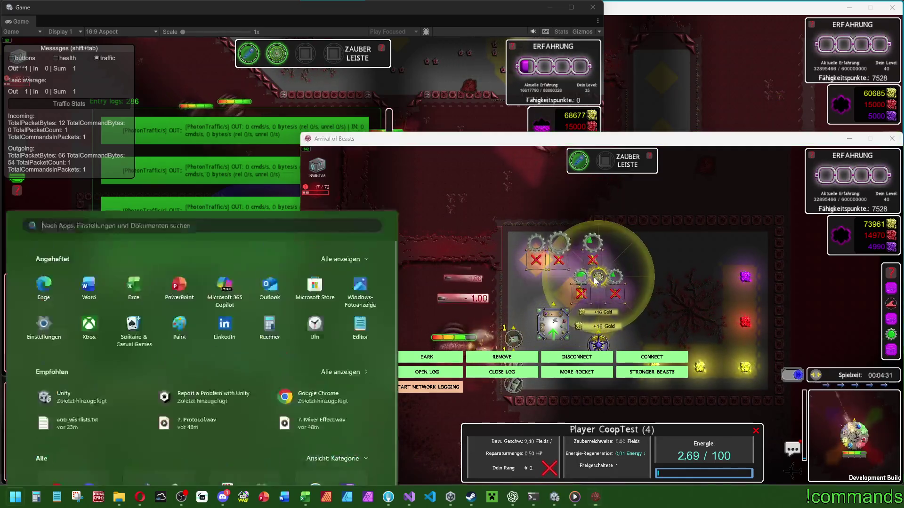
click(554, 497)
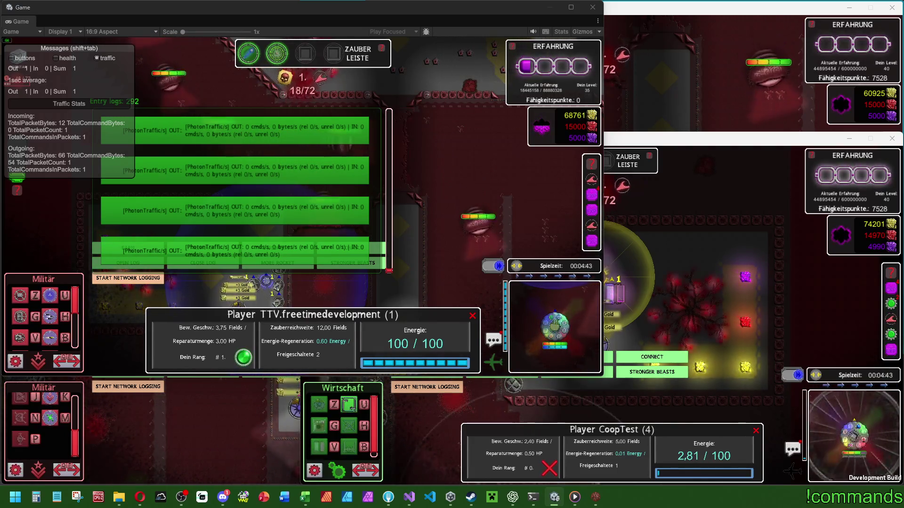
click(691, 235)
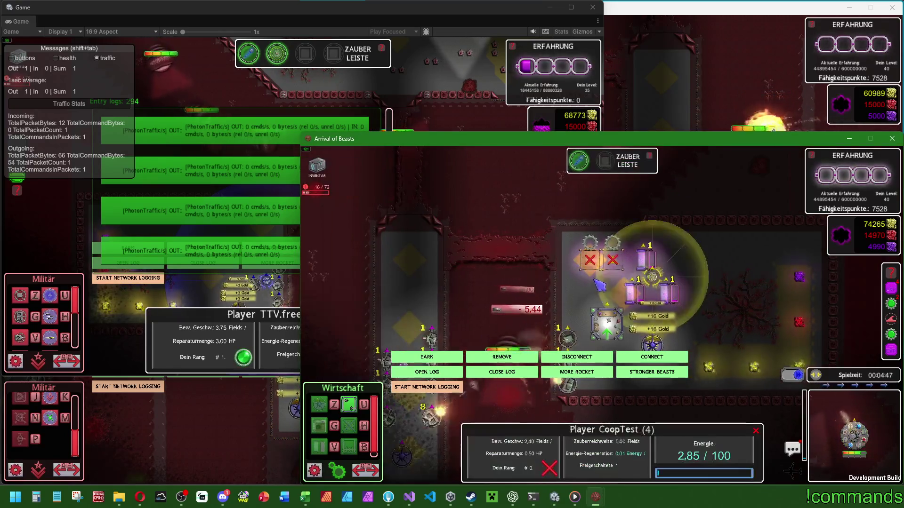
click(316, 128)
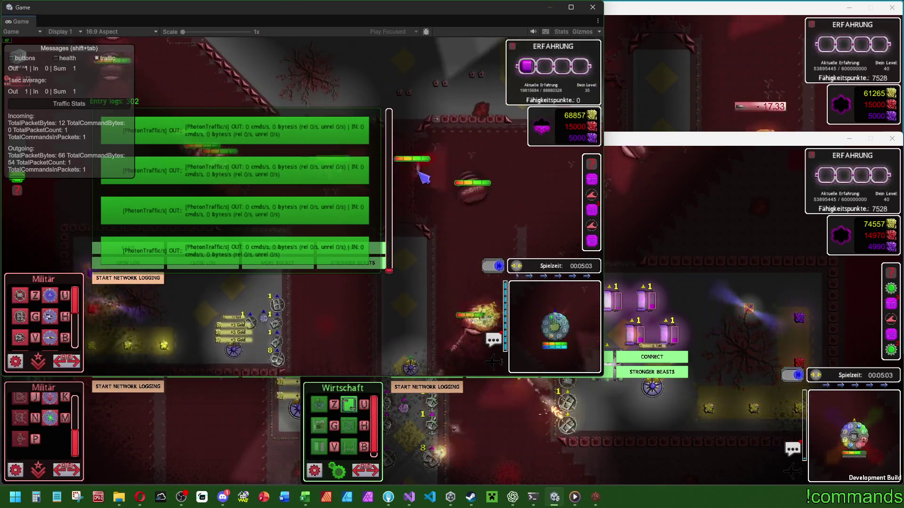
click(279, 301)
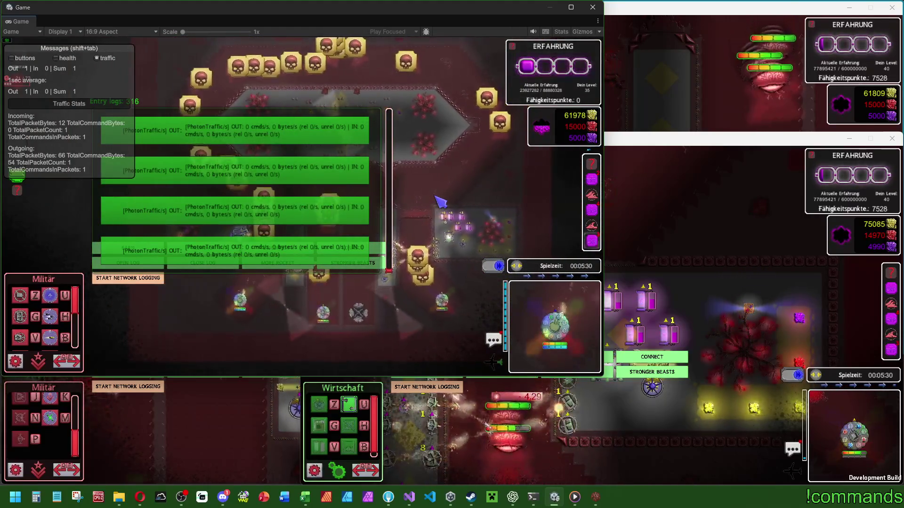
Launch Snipping Tool and start a new rectangular snip
key(super)
click(80, 497)
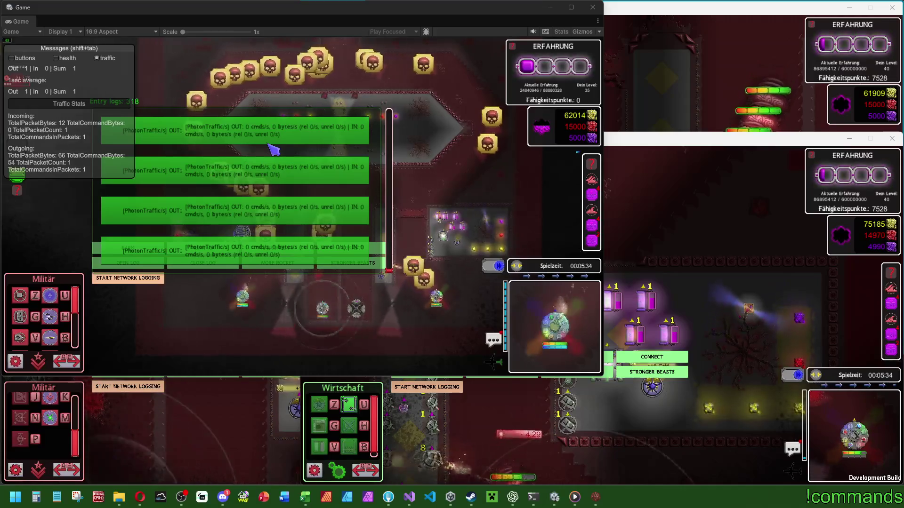
key(super+shift+s)
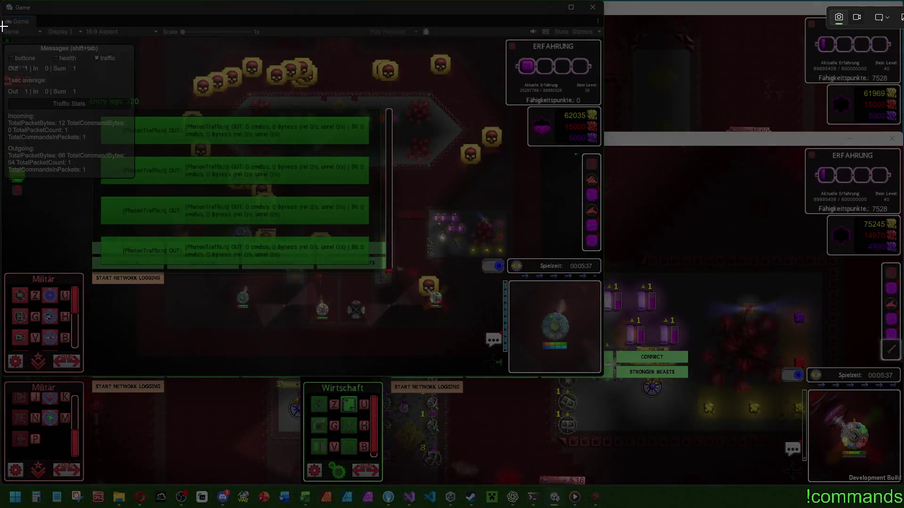
Snip the game view's traffic log and send it to ChatGPT, noting full action and fast-forward yet it looks wrong
mouse_move(3, 27)
mouse_down()
mouse_move(177, 183)
mouse_move(394, 287)
mouse_up()
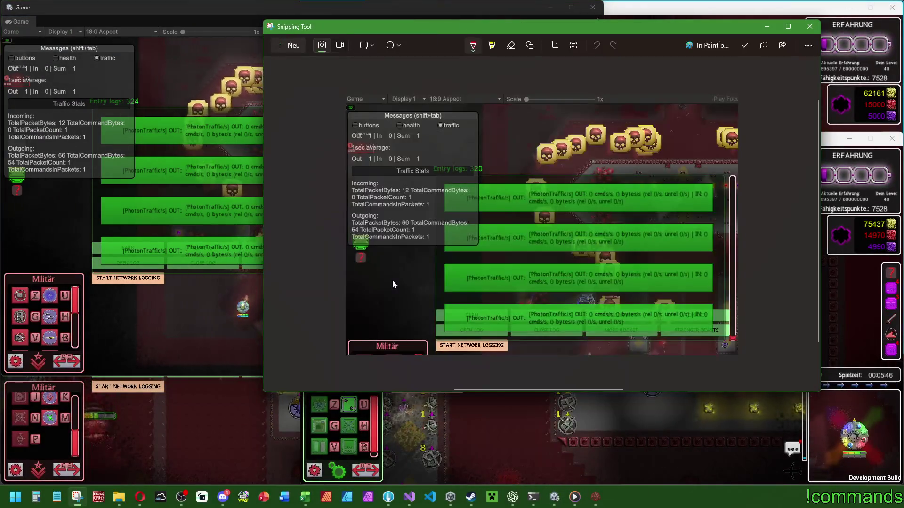
key(super)
click(509, 497)
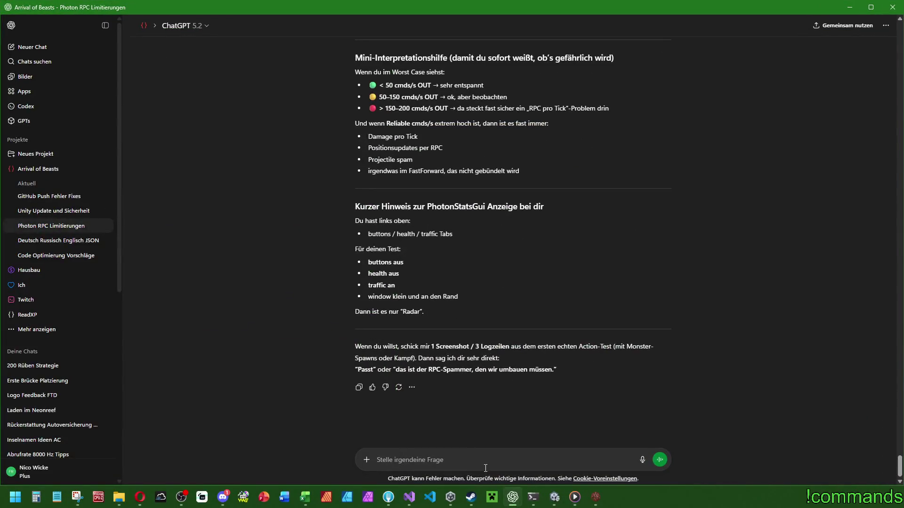
text(Chef irgendwas ist da glaube ich f)
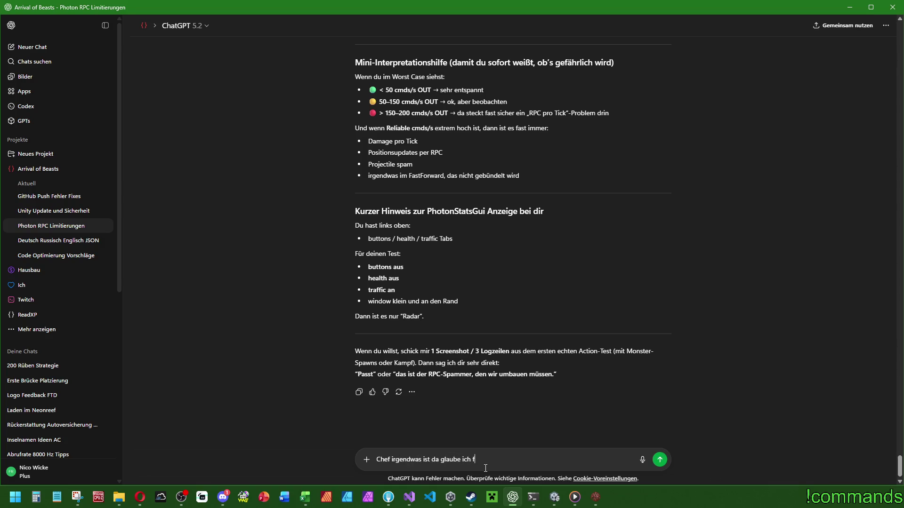
key(ctrl+v)
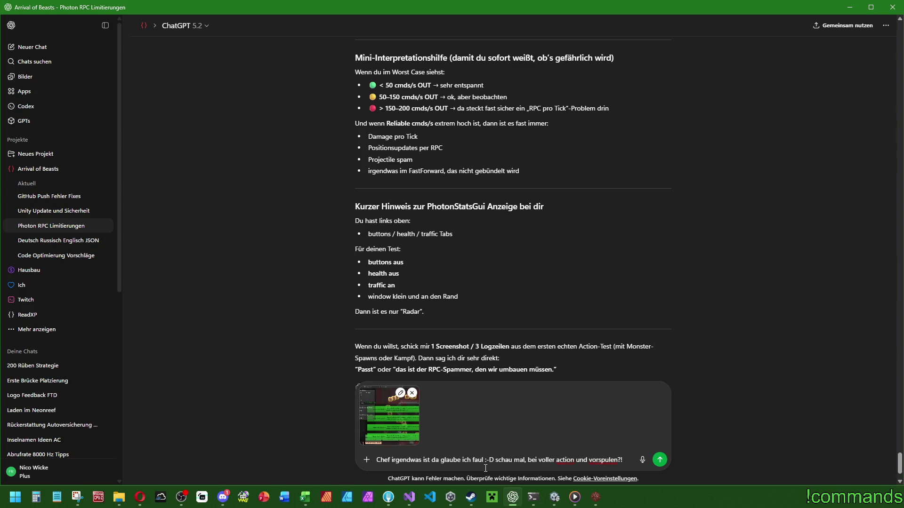
key(Return)
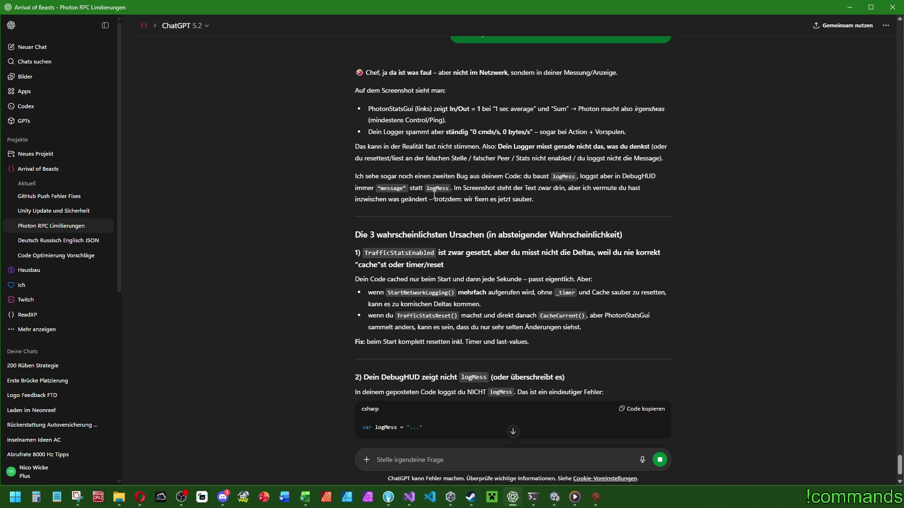
Read ChatGPT's reply blaming DebugHUD logging 'message' instead of logMess, then return to Unity's game view
scroll(503, 244, down, 2)
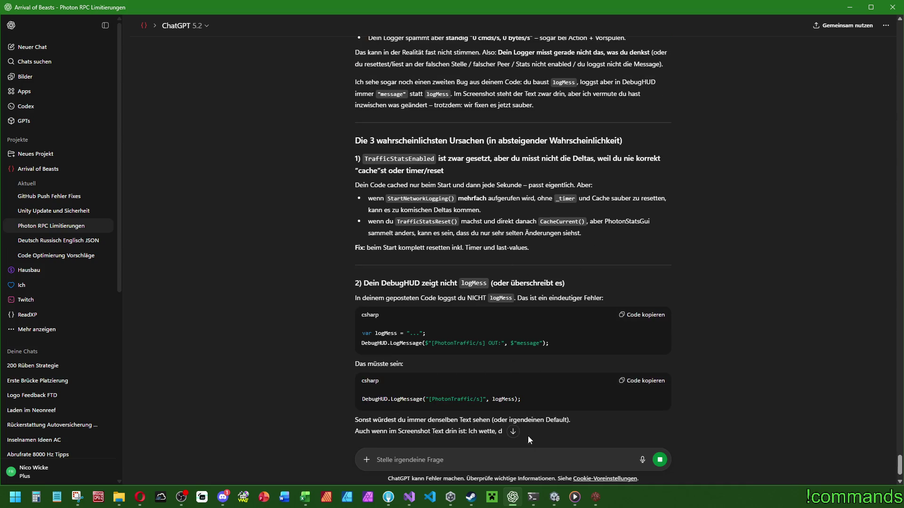
click(554, 497)
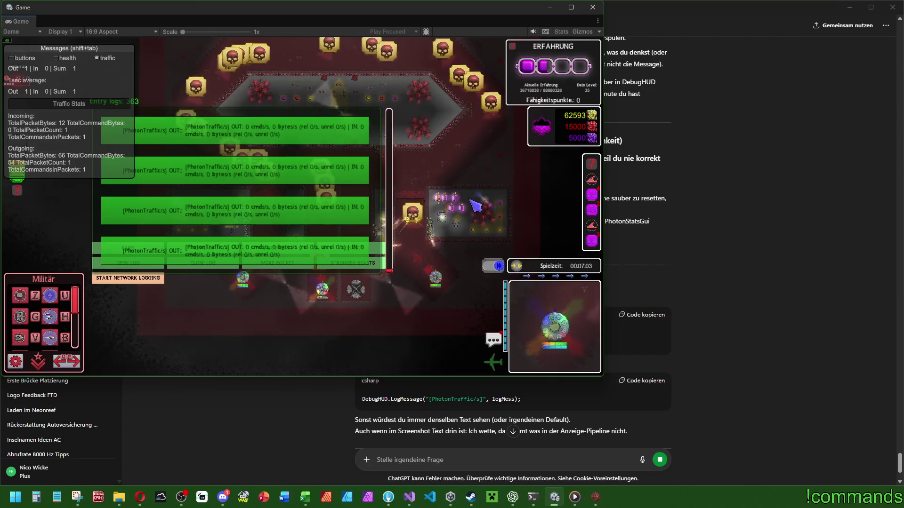
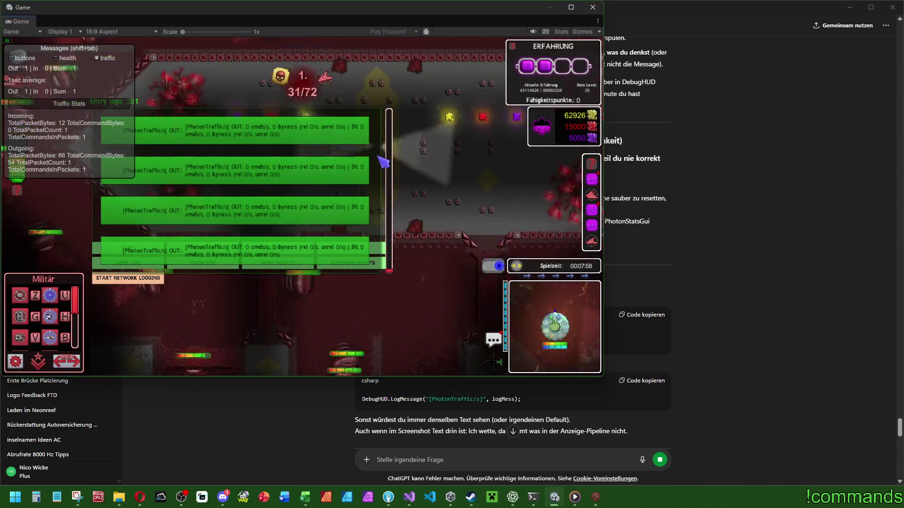
Open the player scoreboard in the running game, then bring up the Windows Start menu
click(518, 267)
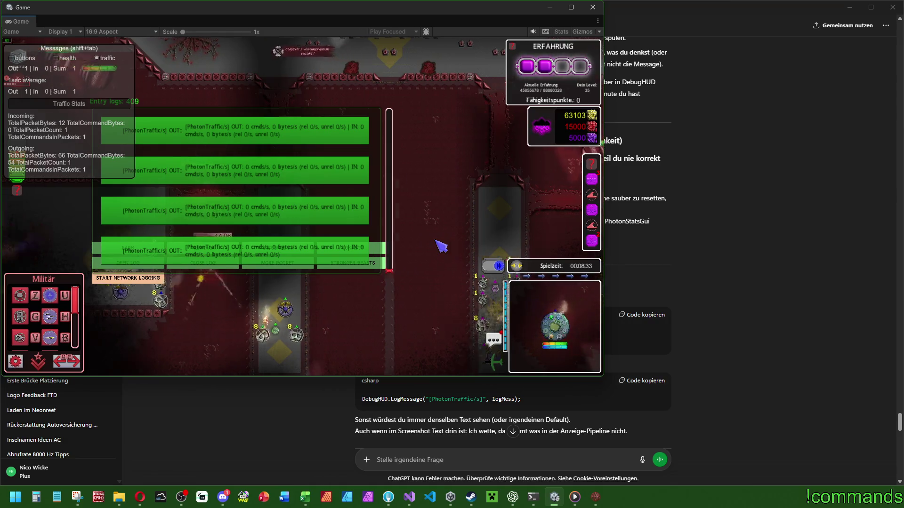
key(super)
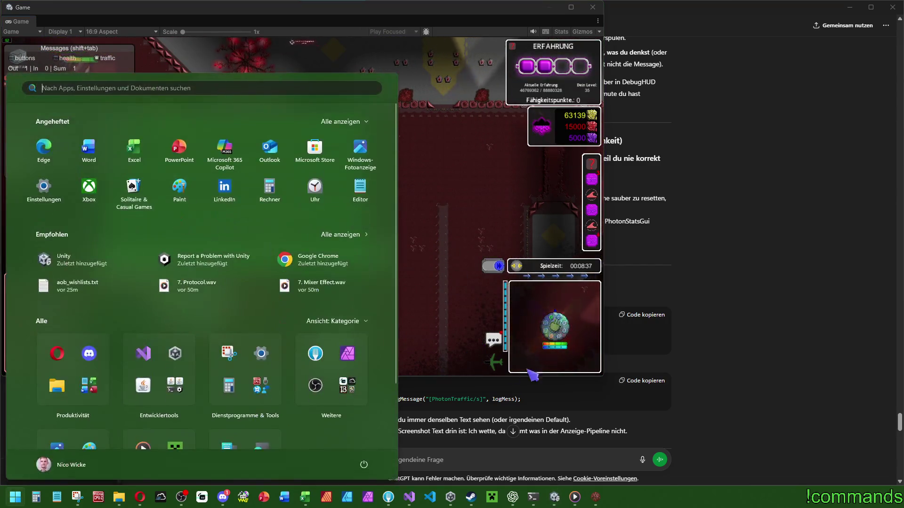
In the Photon RPC chat, read the paragraph about the second logging bug
click(645, 341)
scroll(645, 341, up, 5)
scroll(629, 326, down, 3)
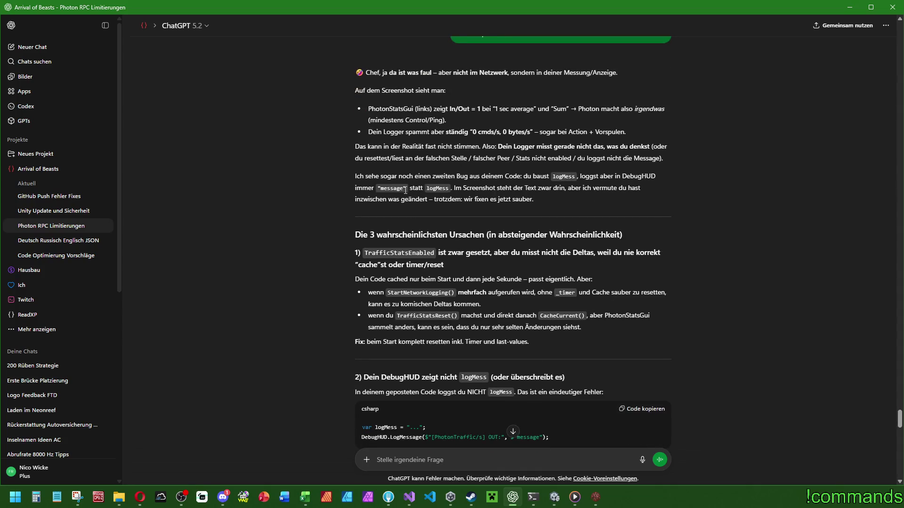
scroll(406, 190, down, 2)
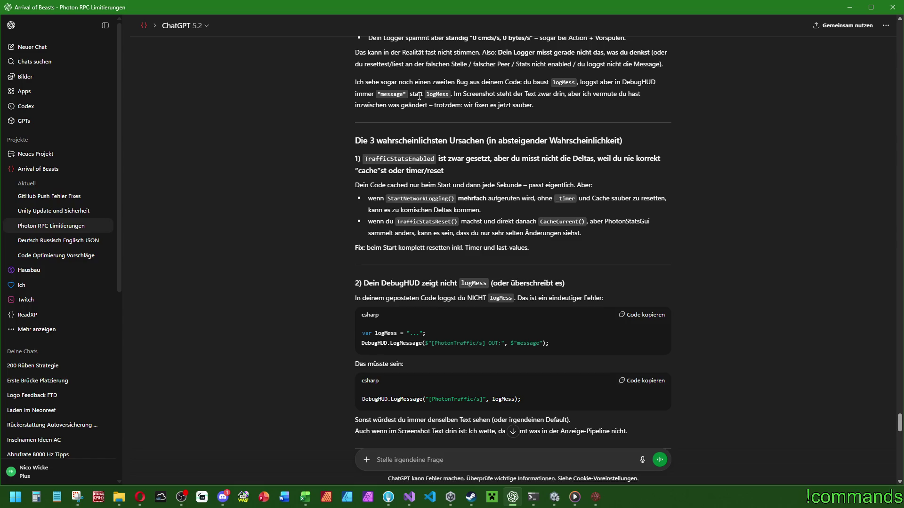
mouse_move(512, 105)
mouse_down()
mouse_move(569, 93)
mouse_move(576, 82)
mouse_up()
click(493, 118)
Read on to the 'Machen wir's wasserdicht' minimal logger code, then minimise ChatGPT
scroll(514, 242, down, 2)
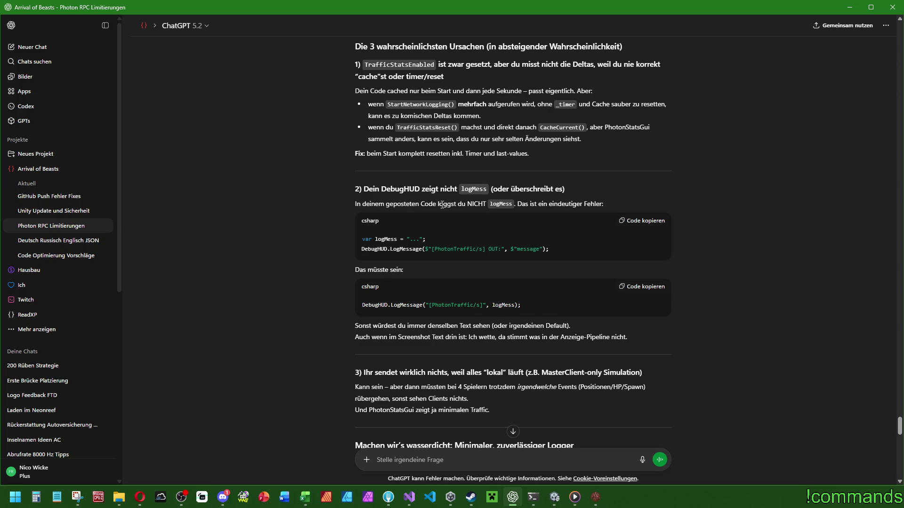
scroll(430, 360, down, 4)
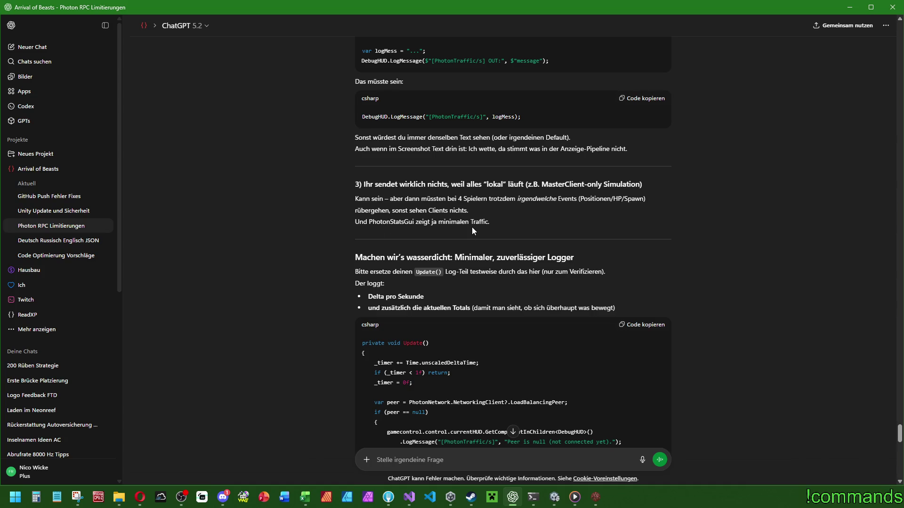
scroll(473, 230, down, 2)
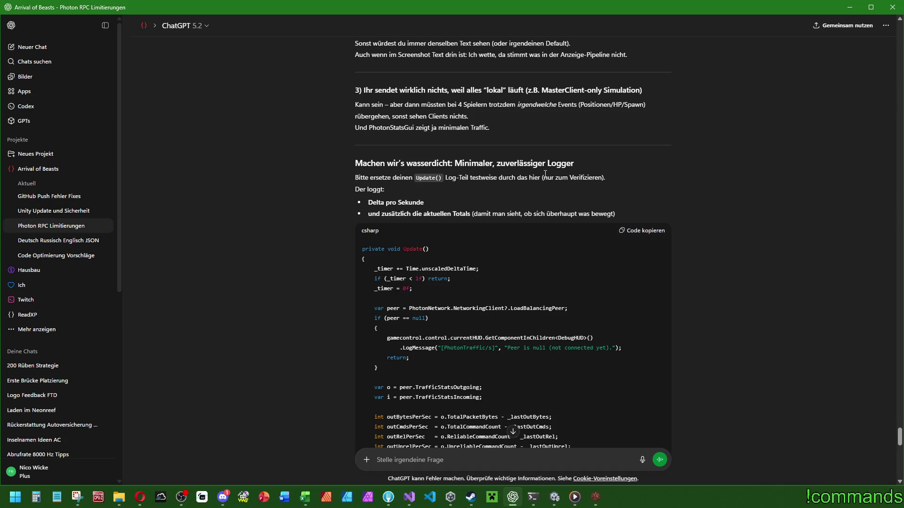
click(850, 8)
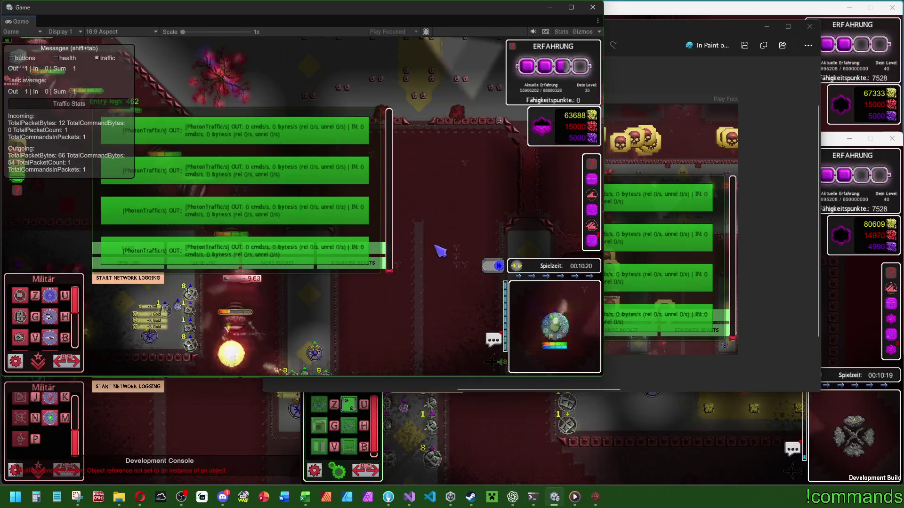
Cycle through both Arrival of Beasts builds and Snipping Tool, then close the Development Console
click(280, 455)
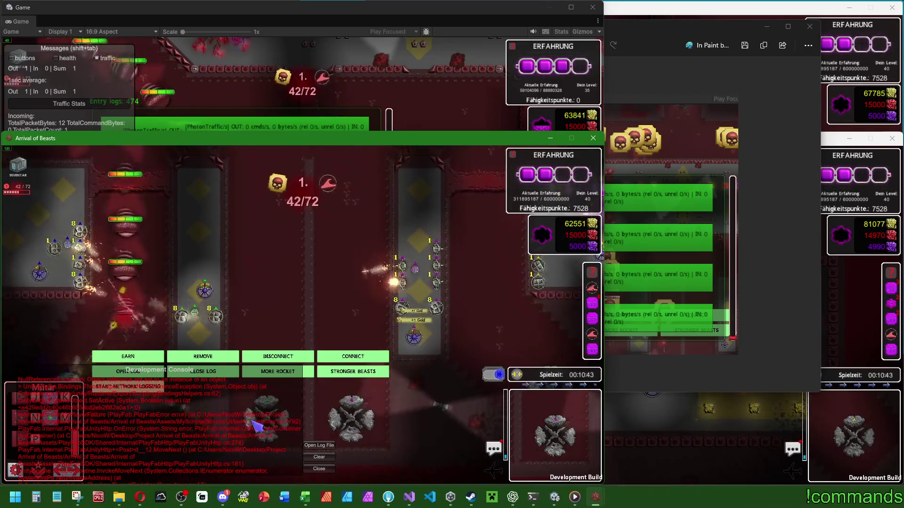
click(703, 438)
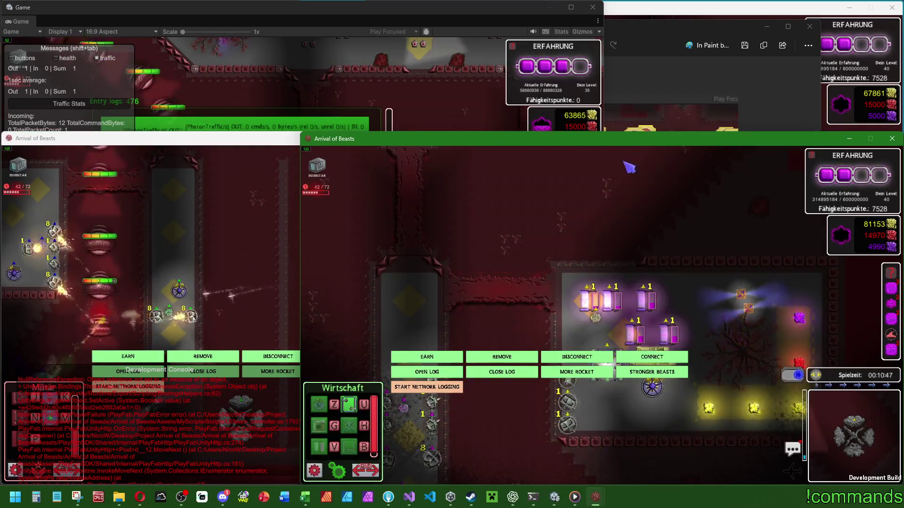
click(635, 70)
click(235, 7)
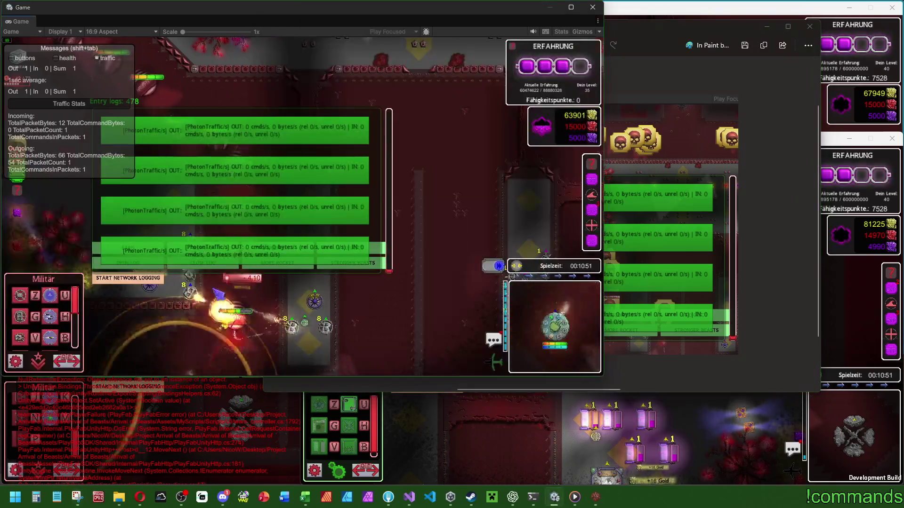
click(414, 430)
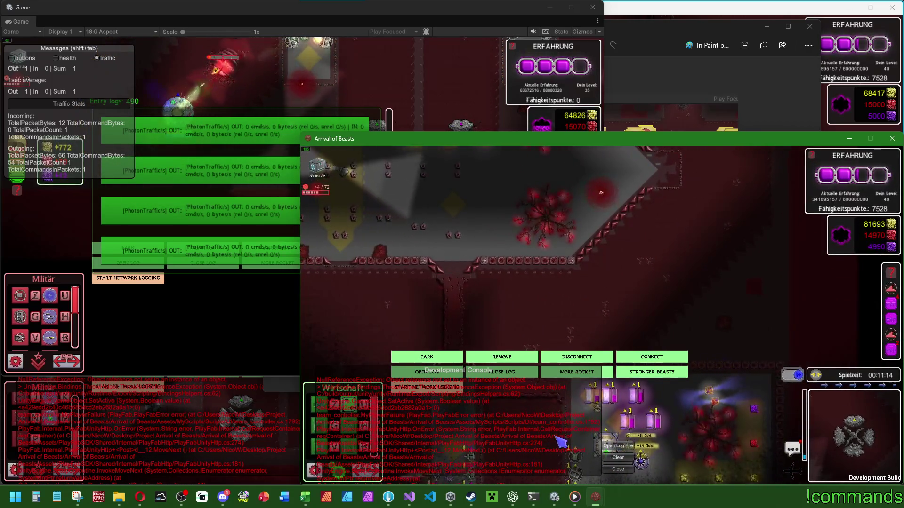
click(619, 469)
click(283, 453)
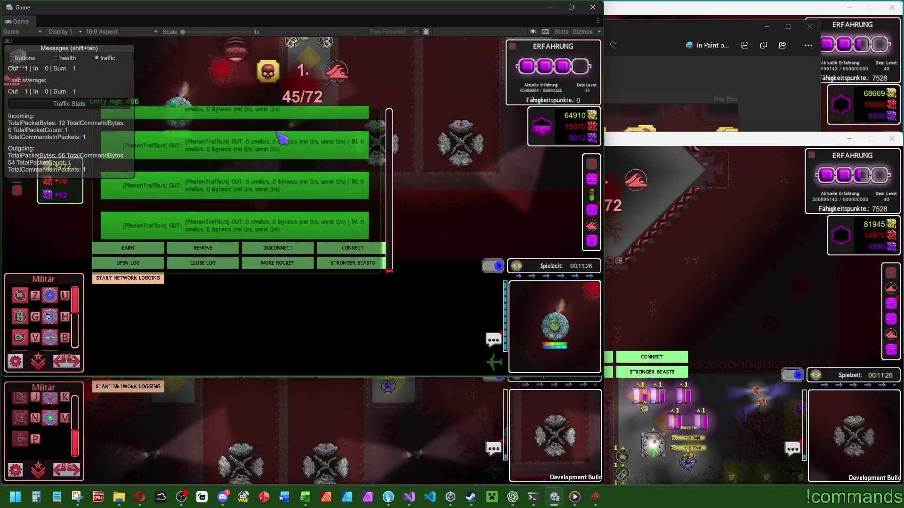
Pan the map to a turret and upgrade it to level 8
key(w)
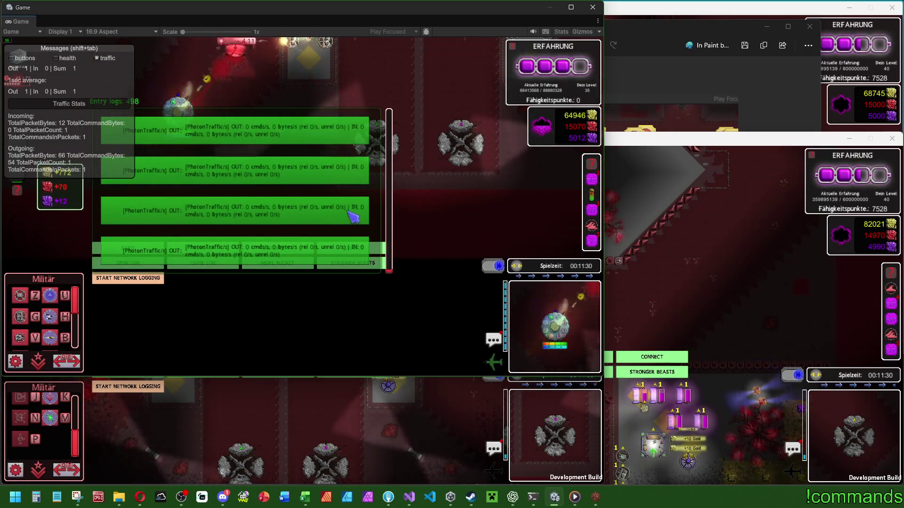
key(a)
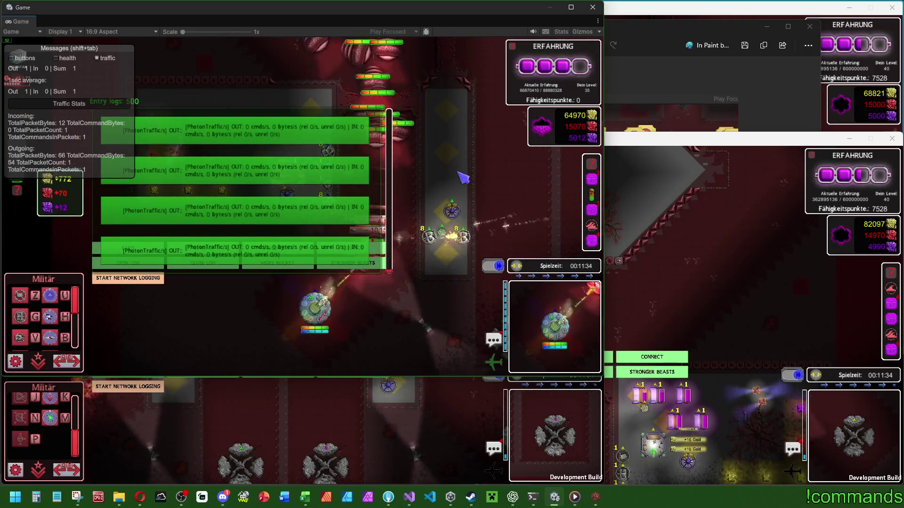
click(429, 188)
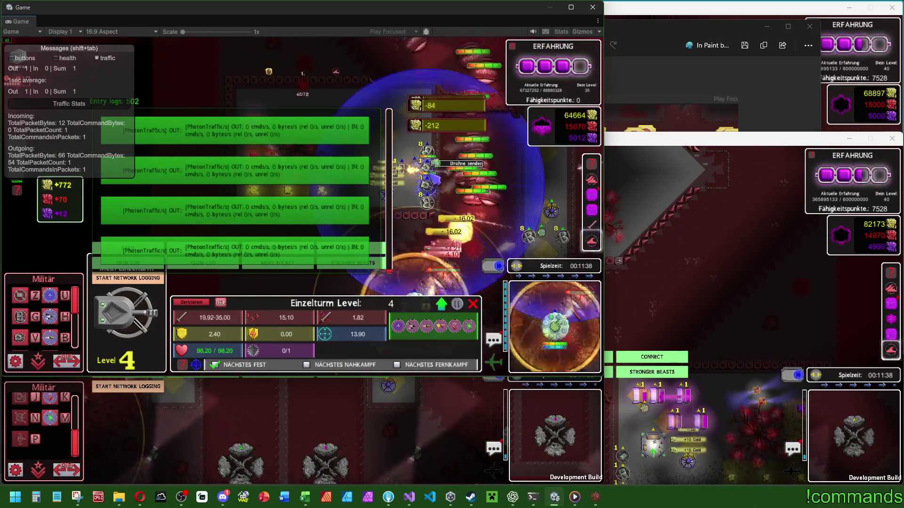
click(427, 186)
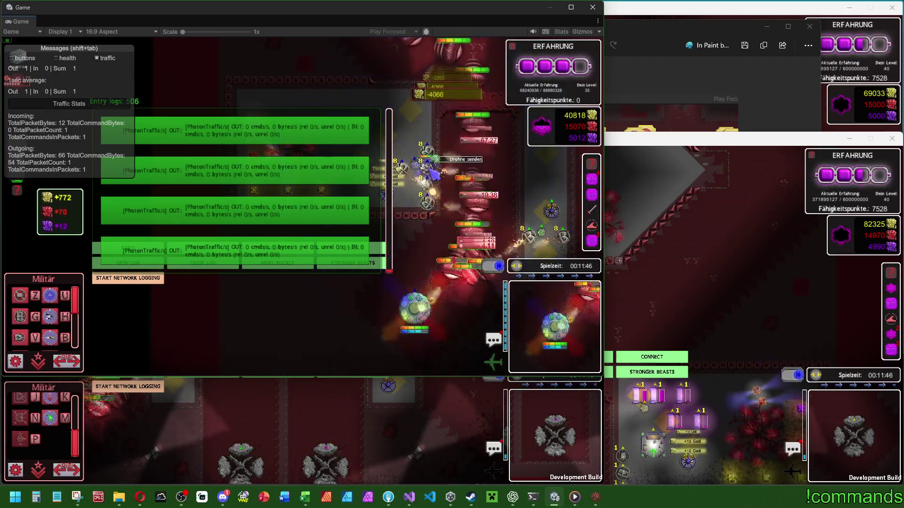
click(464, 273)
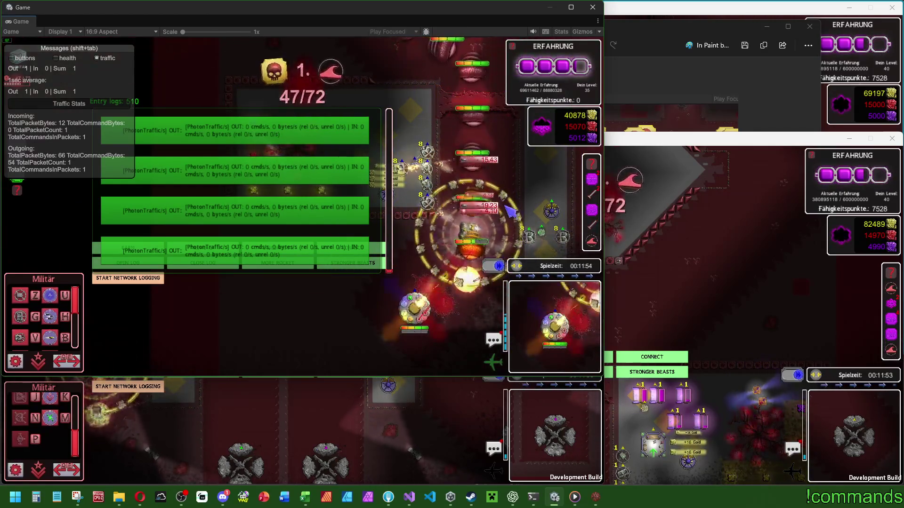
Place a new base tower on the map and upgrade it several levels
click(29, 313)
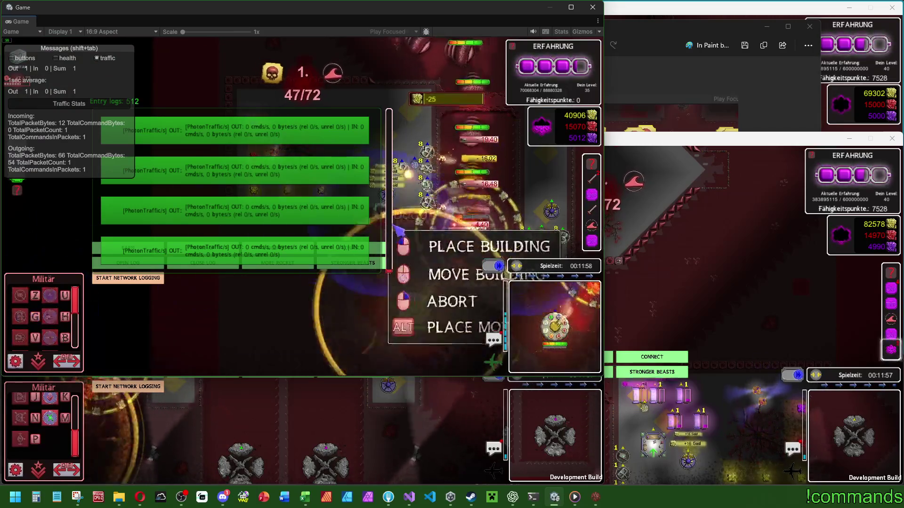
click(417, 153)
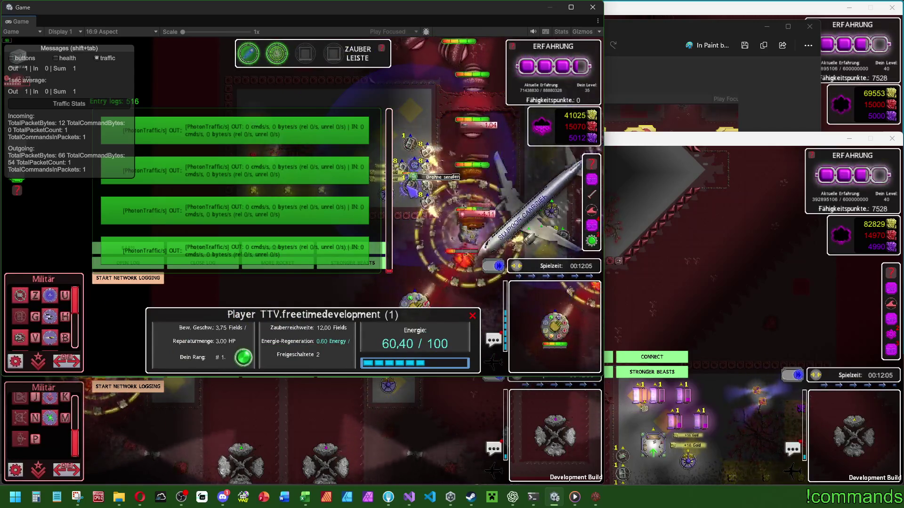
click(414, 149)
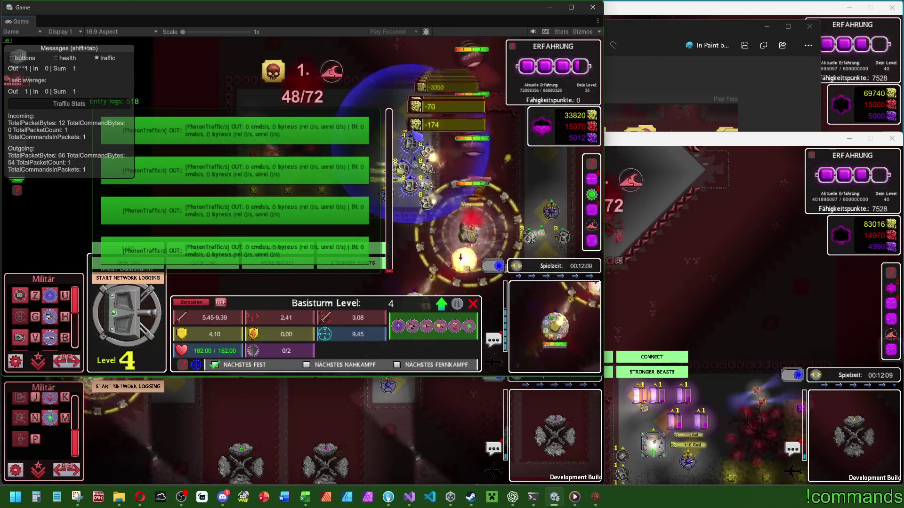
click(417, 102)
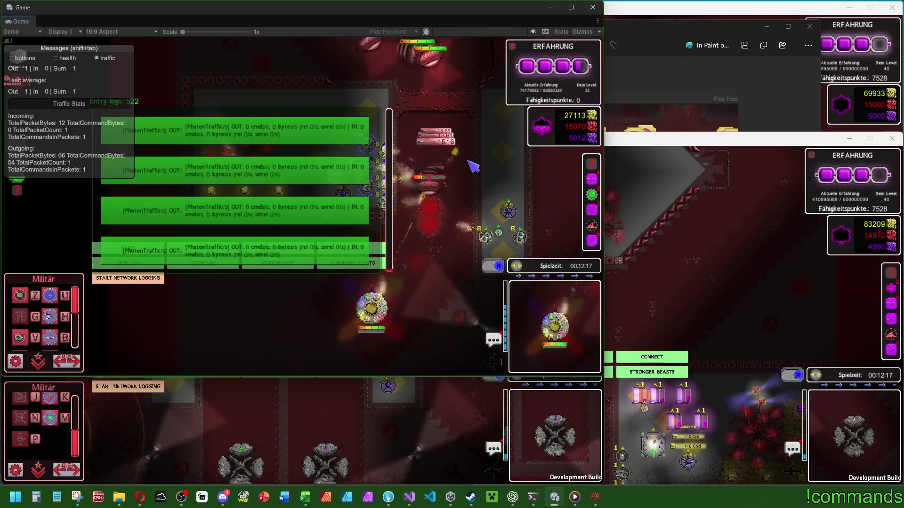
key(super)
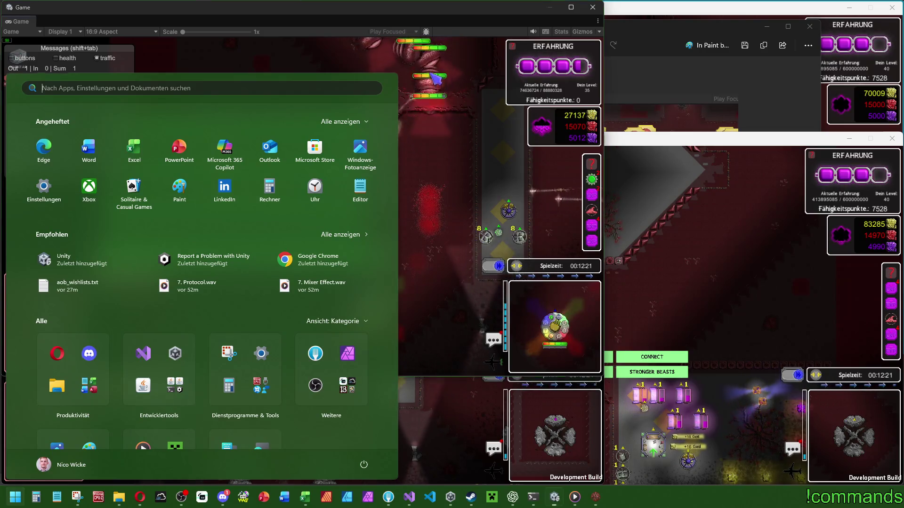
key(super)
Check the Visey tower's stats, then switch to the Photon RPC chat
click(429, 133)
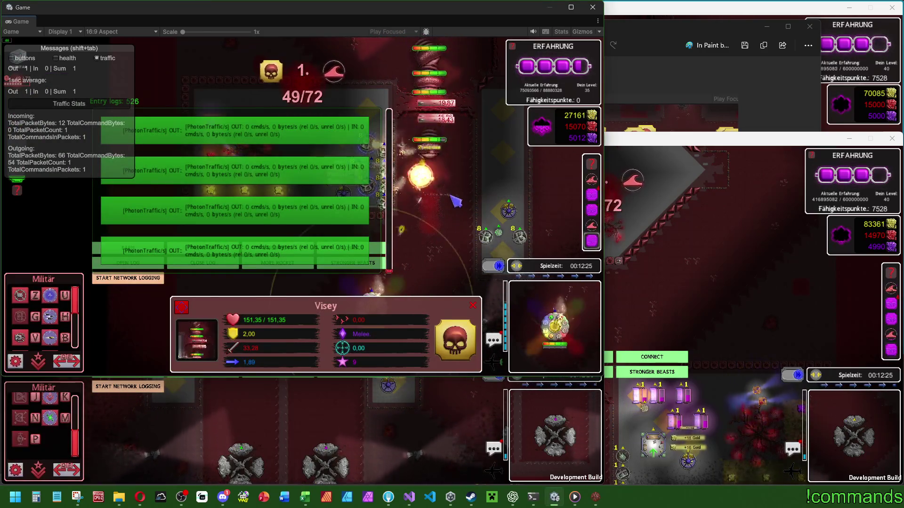
click(453, 229)
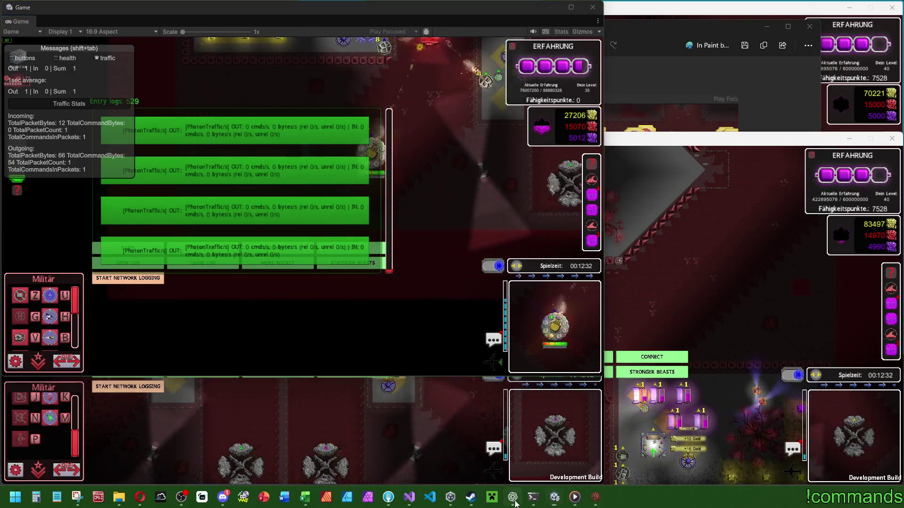
click(514, 501)
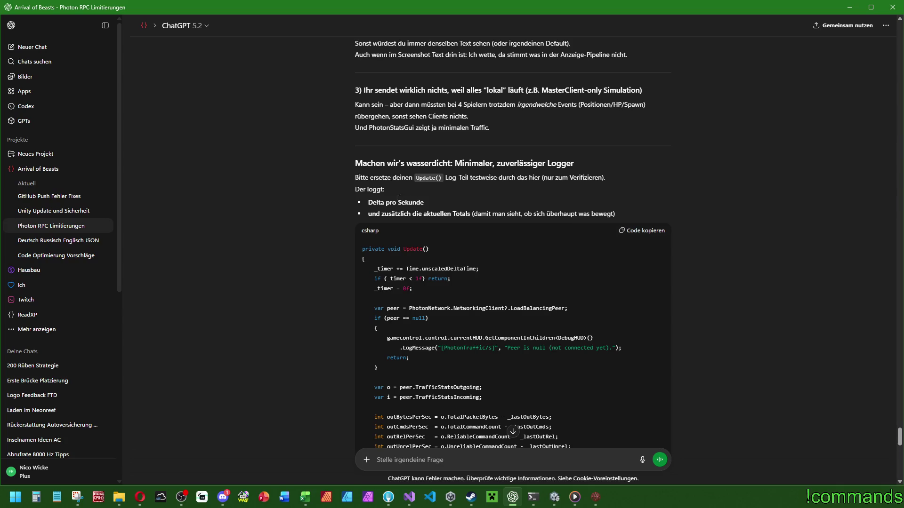
scroll(460, 197, down, 3)
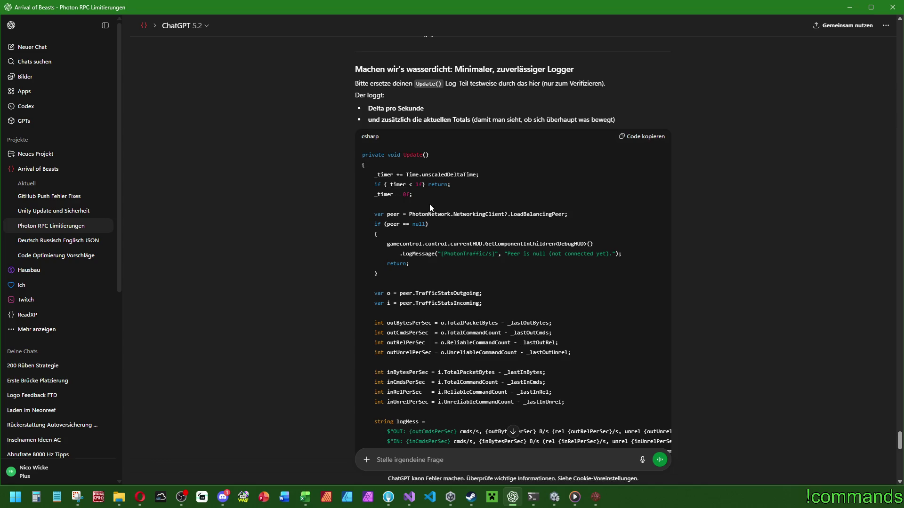
scroll(530, 309, down, 4)
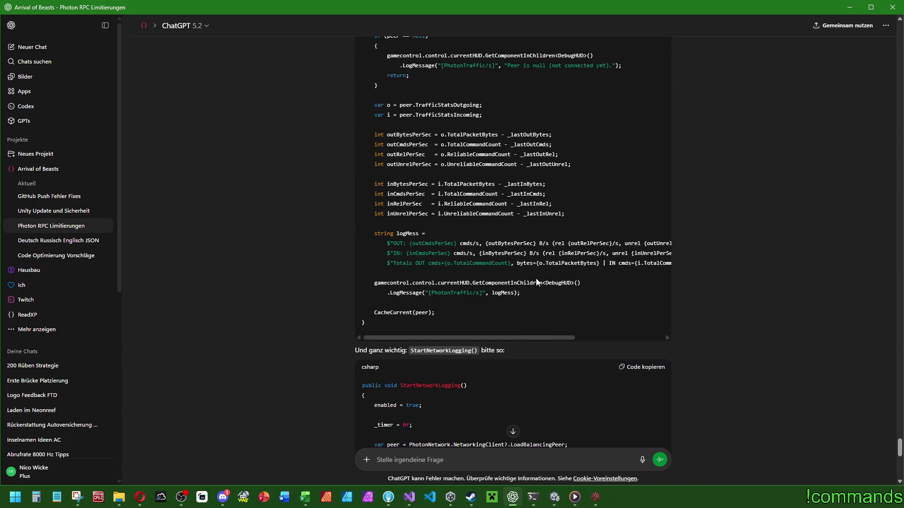
scroll(676, 278, down, 4)
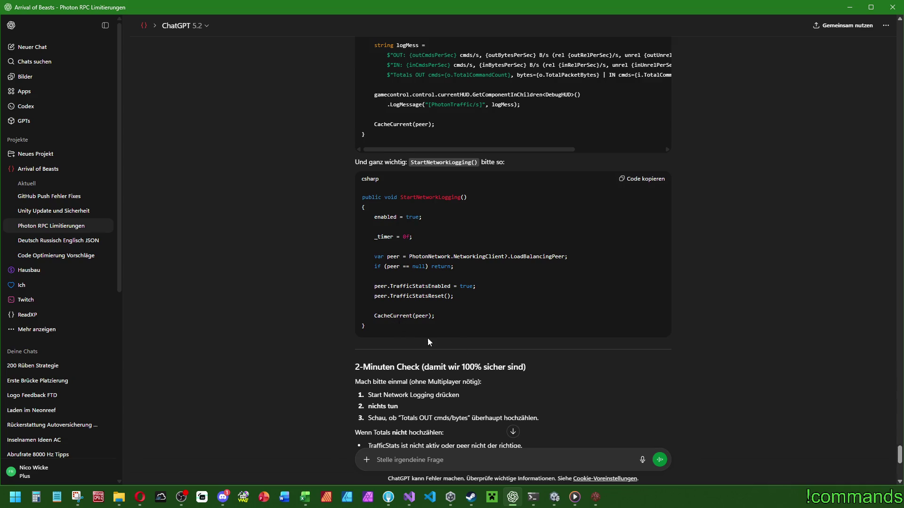
scroll(427, 338, down, 2)
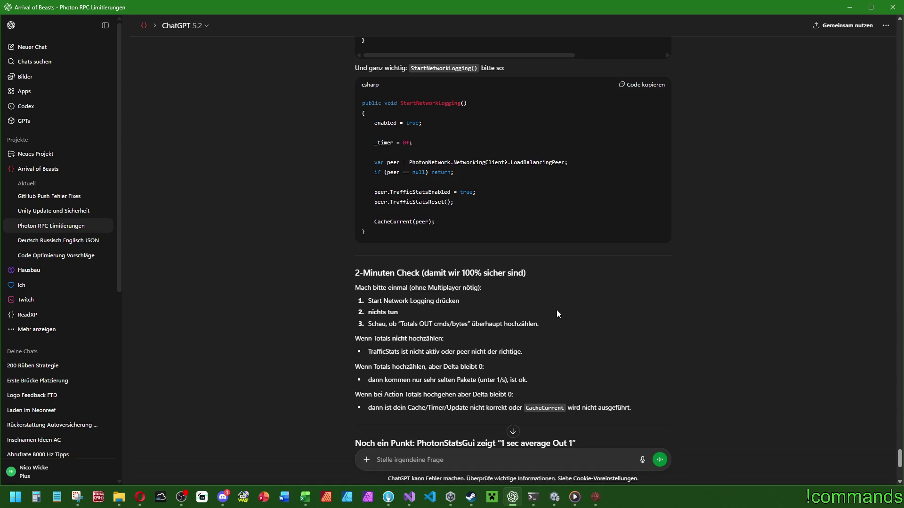
scroll(557, 310, down, 4)
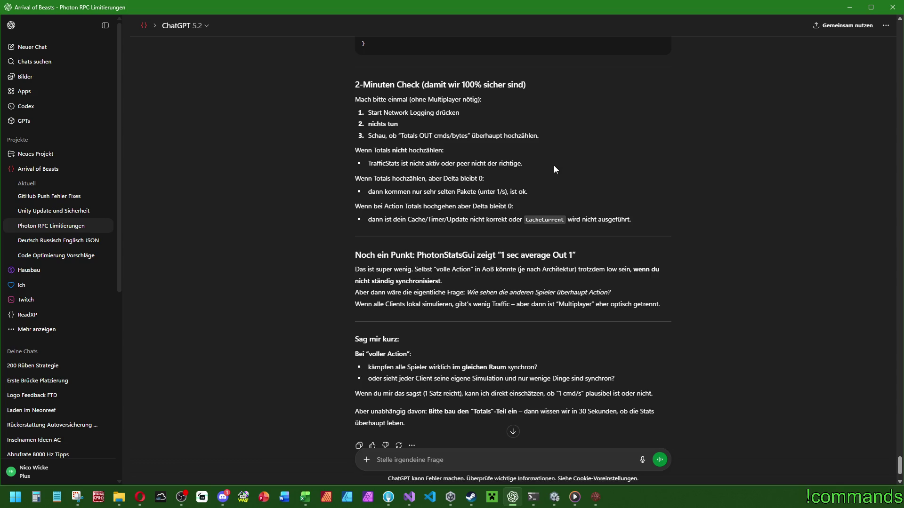
scroll(554, 172, down, 1)
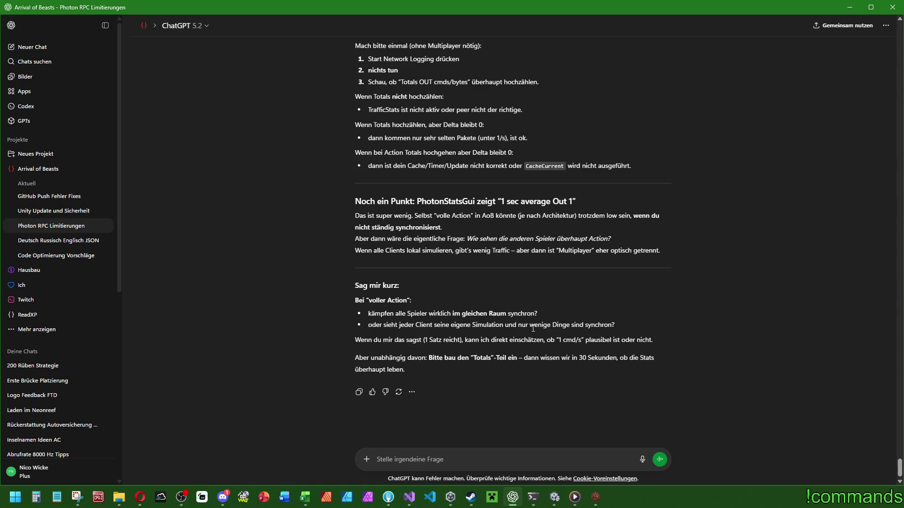
click(850, 8)
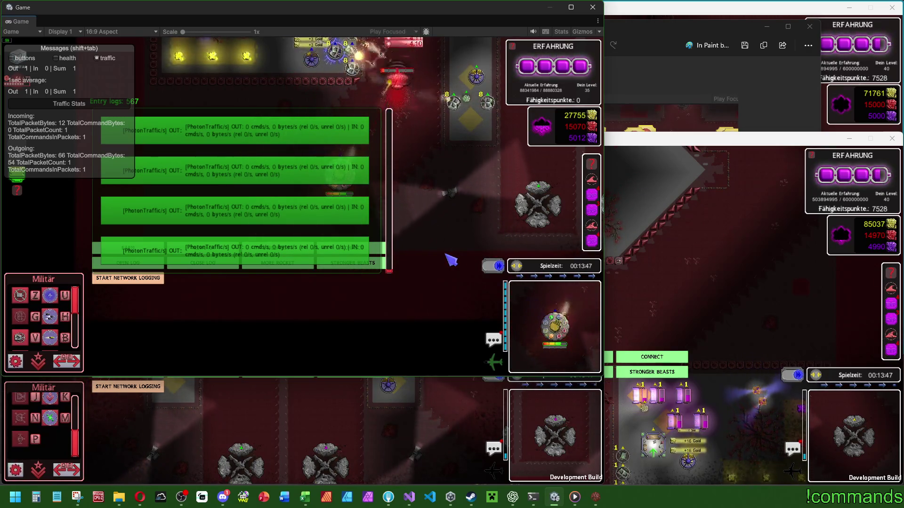
drag(94, 53, 163, 54)
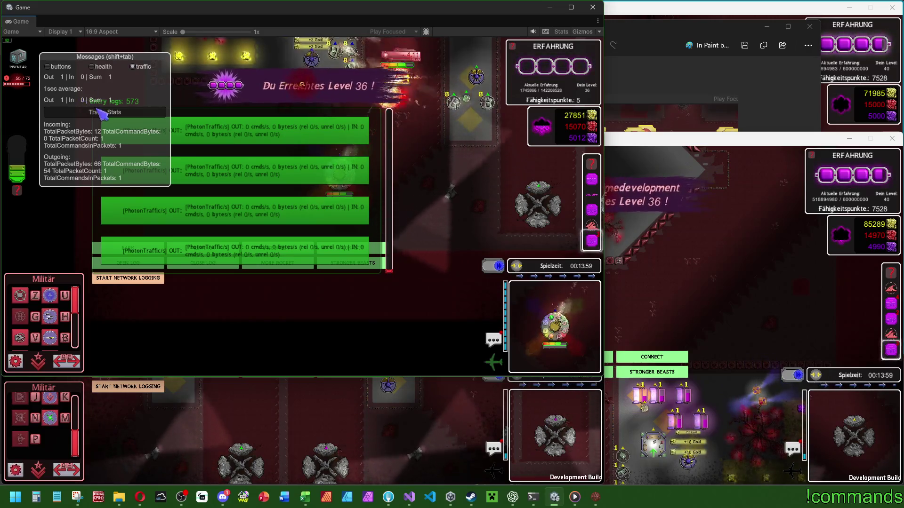
drag(124, 76, 110, 73)
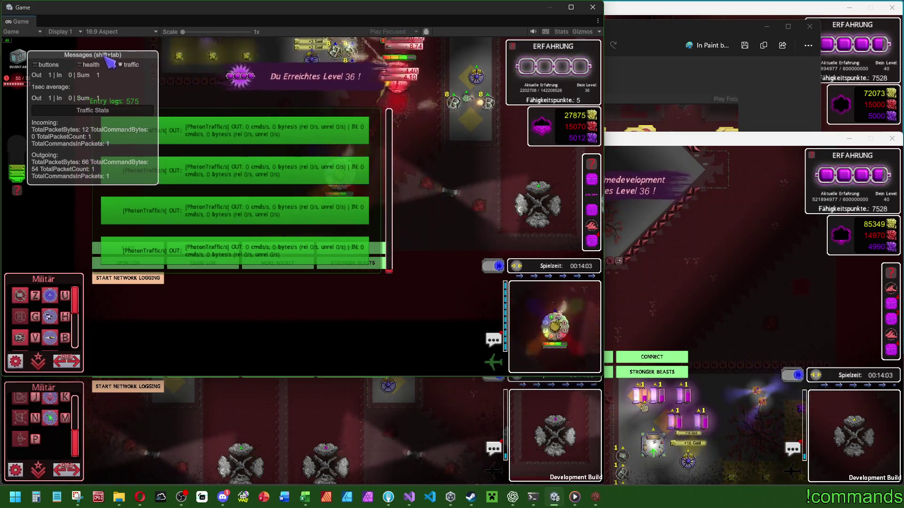
key(Tab)
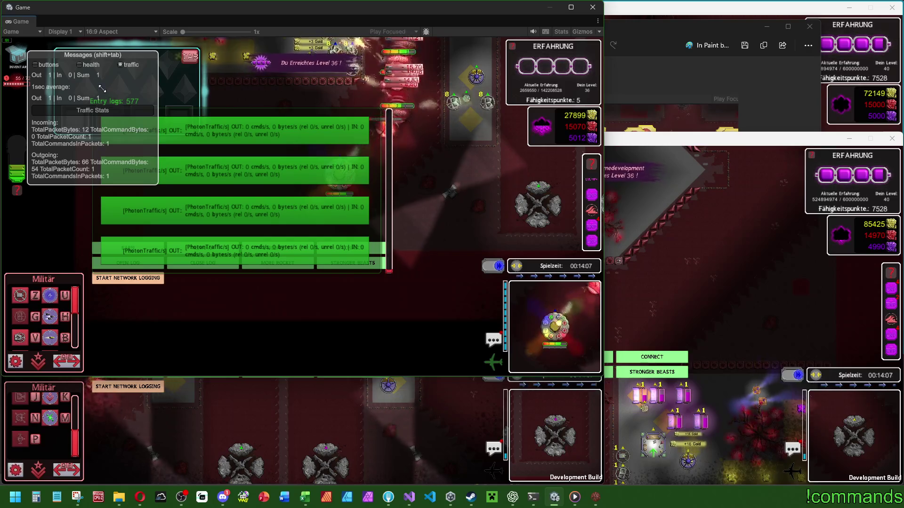
key(Tab)
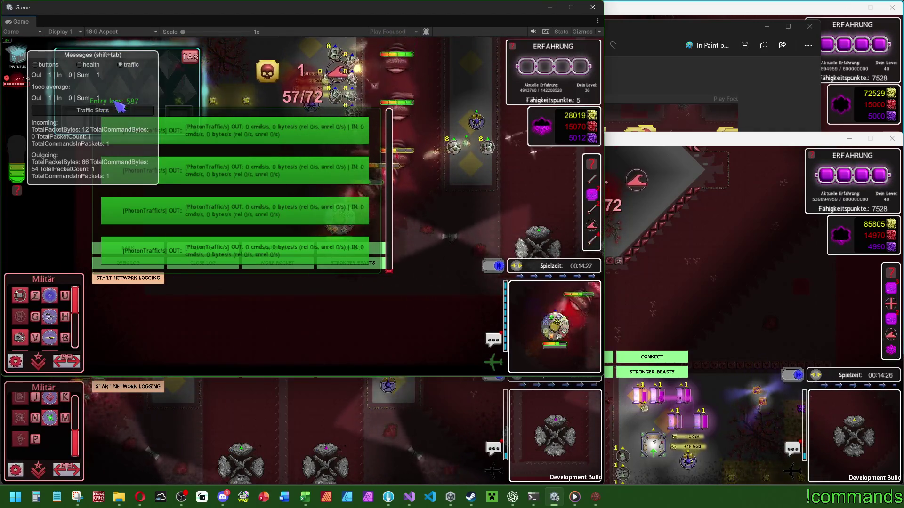
key(alt+Tab)
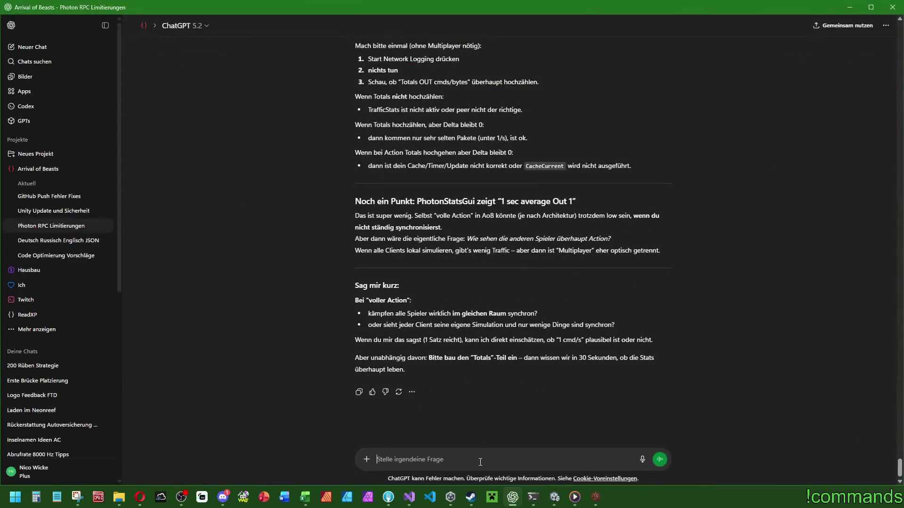
Send ChatGPT the question 'Aber müsste die Photon GUI nicht schon die "Wahrheit" zeigen?'
text(Aber müsste die Photon GUI nicht schon die "Wahrheit" zeigen?)
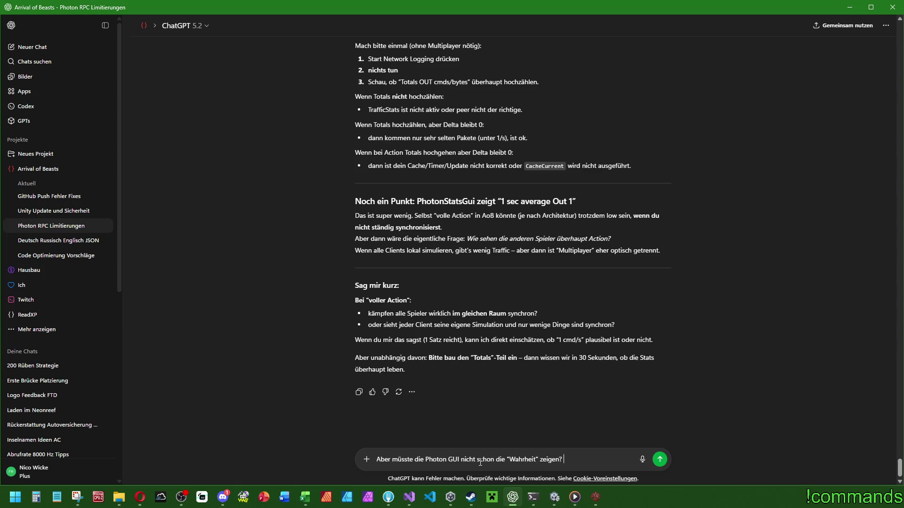
key(Return)
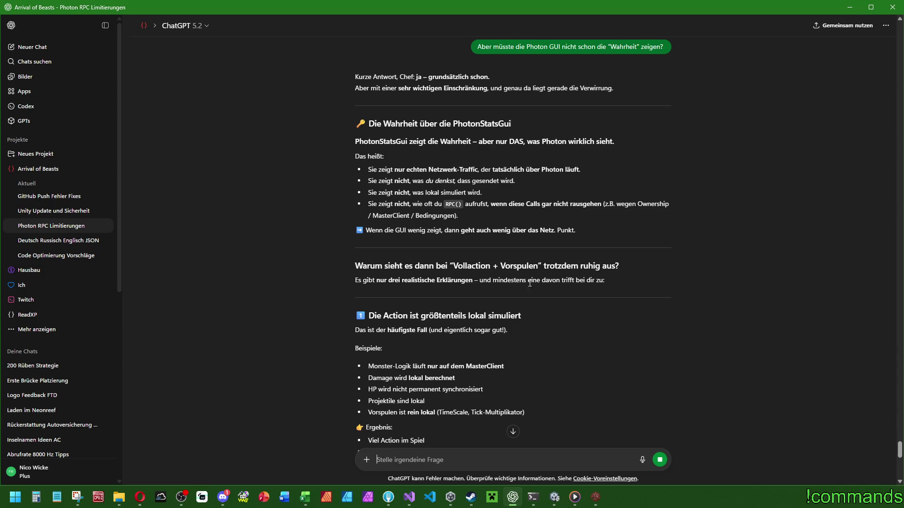
Read the reply down to its F9 DebugPing RPC test proposal, then minimise ChatGPT
scroll(474, 296, down, 4)
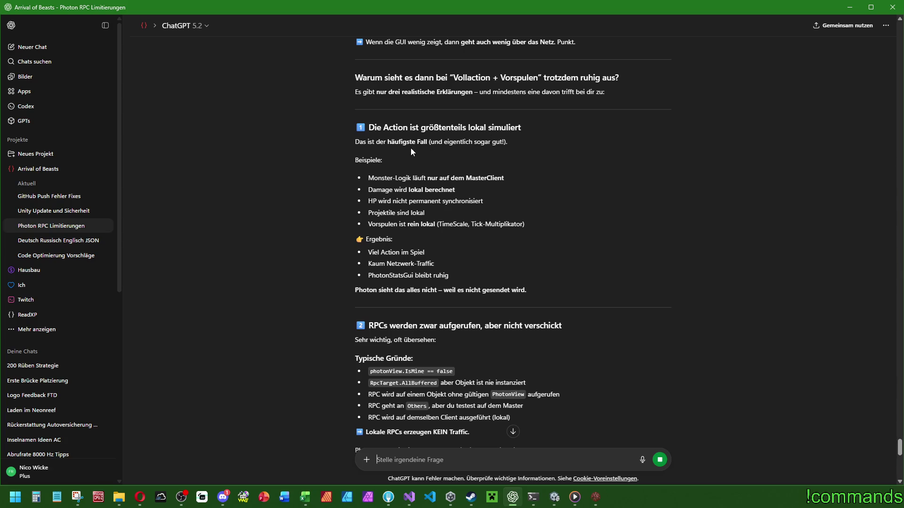
scroll(495, 308, down, 2)
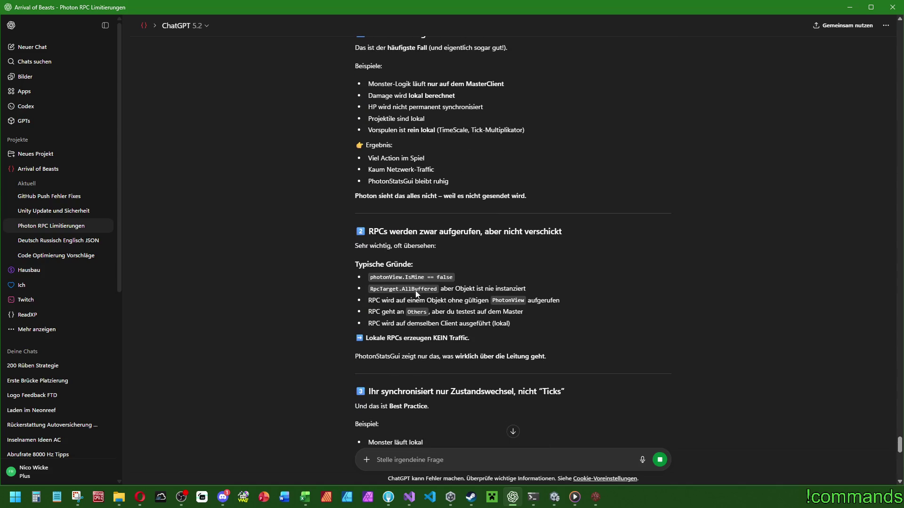
scroll(471, 298, down, 2)
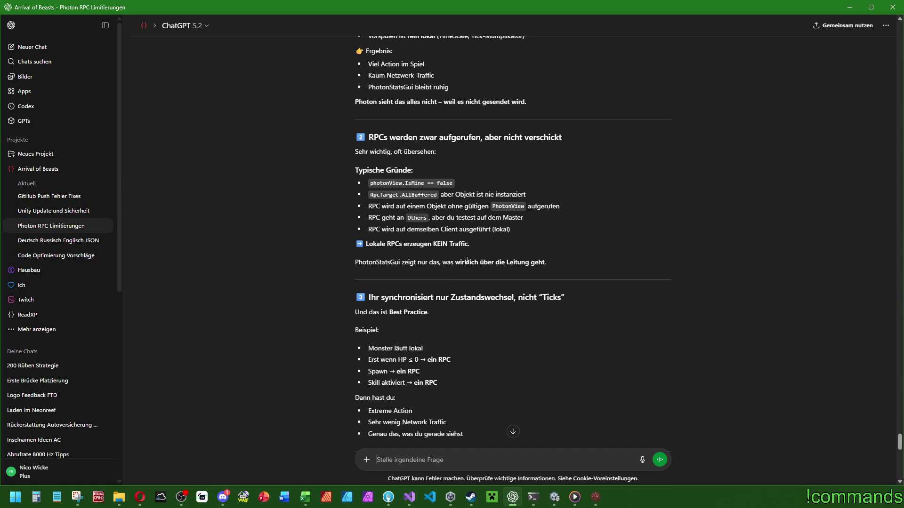
scroll(518, 273, down, 2)
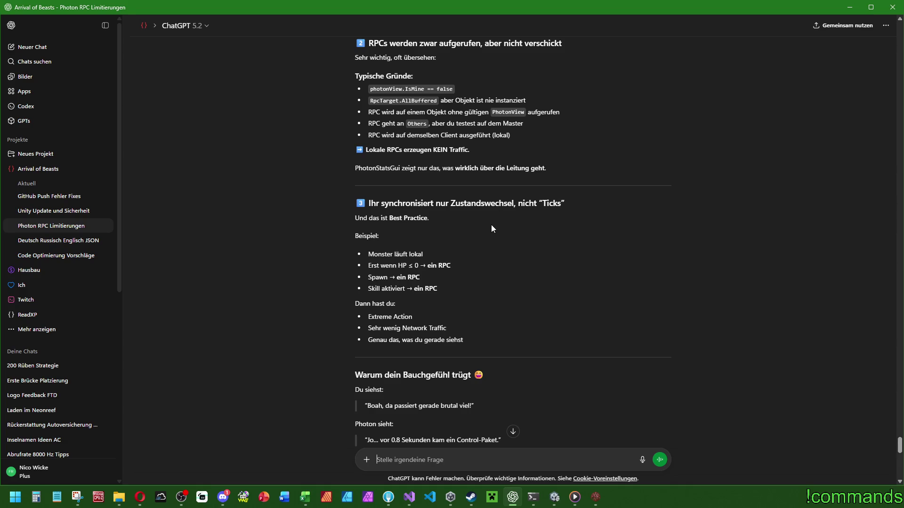
scroll(490, 225, down, 4)
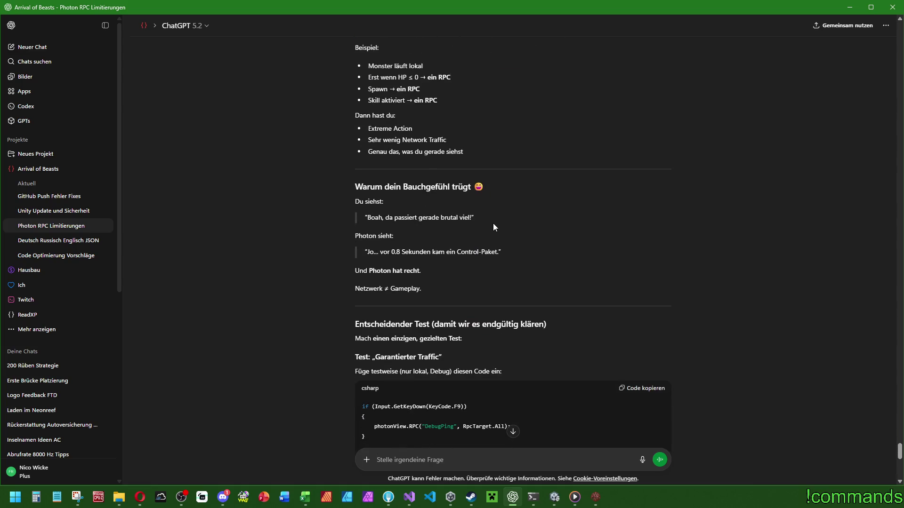
scroll(493, 223, down, 2)
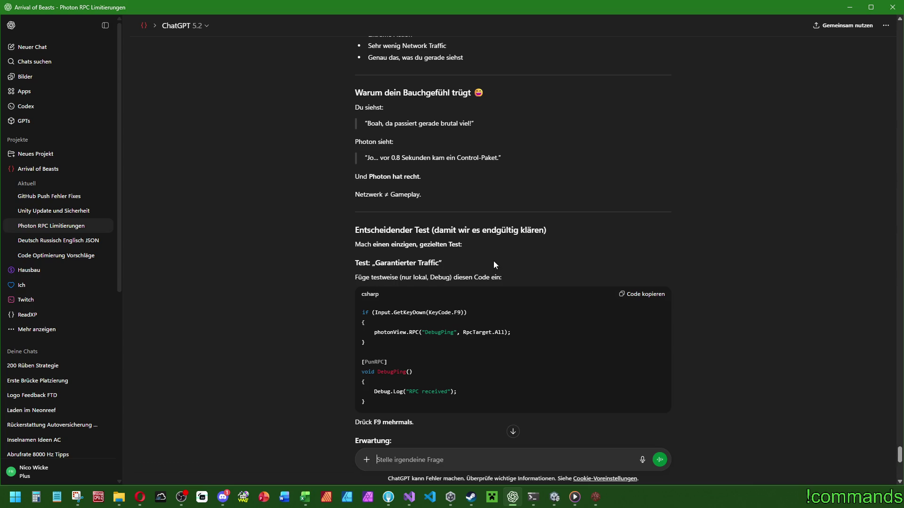
scroll(509, 267, down, 2)
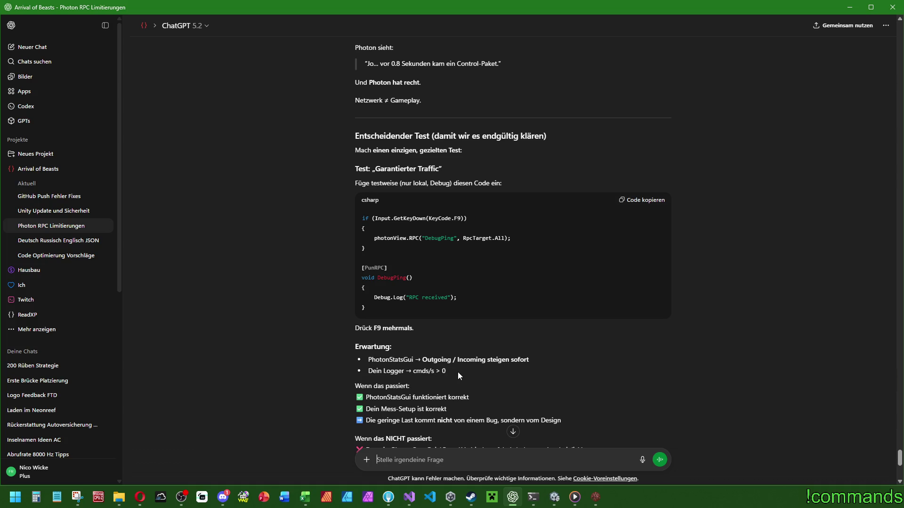
scroll(475, 368, down, 4)
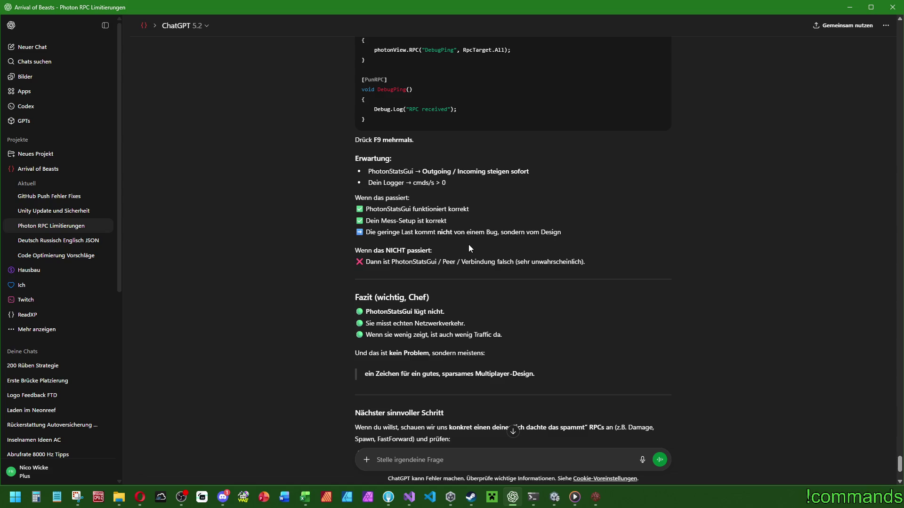
scroll(468, 248, down, 3)
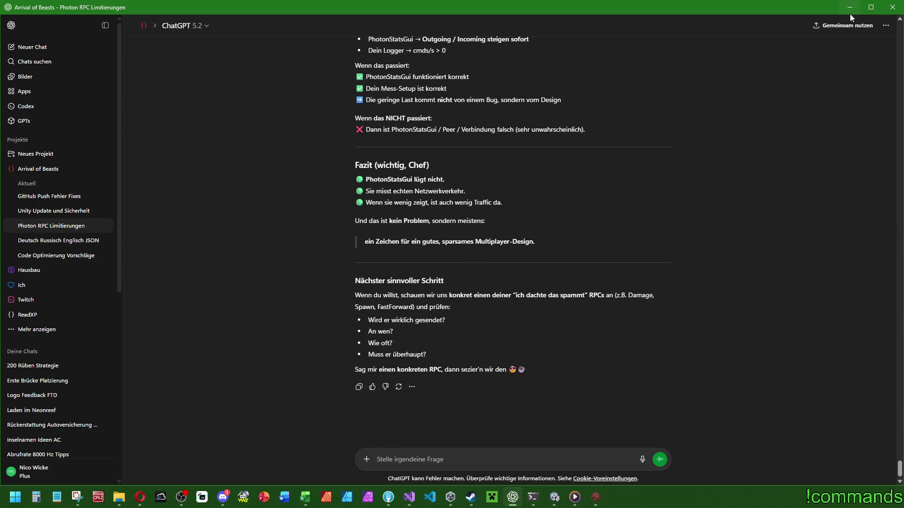
click(849, 15)
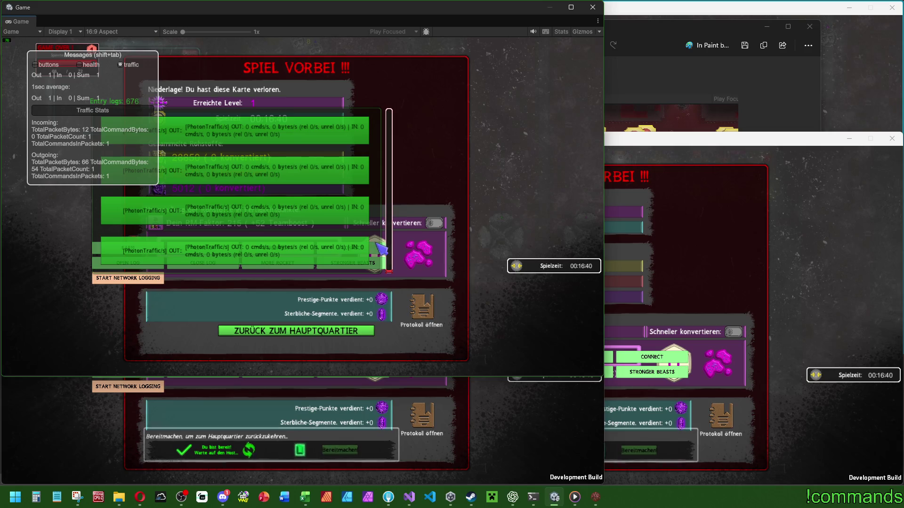
Close both running Arrival of Beasts build windows
click(719, 224)
click(604, 206)
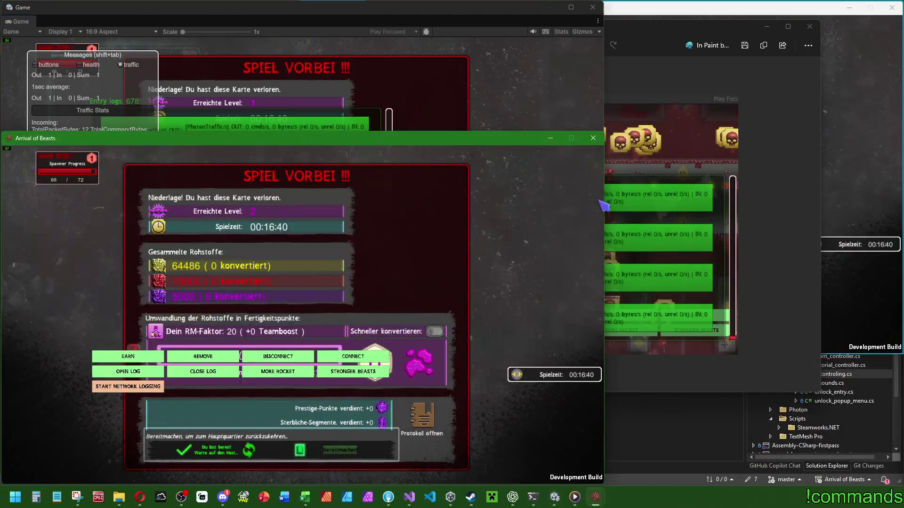
click(592, 138)
click(828, 8)
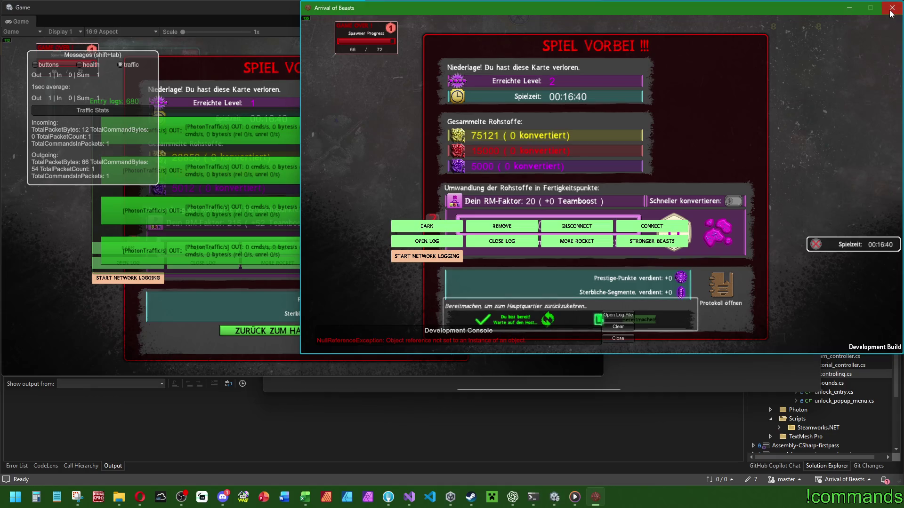
click(890, 10)
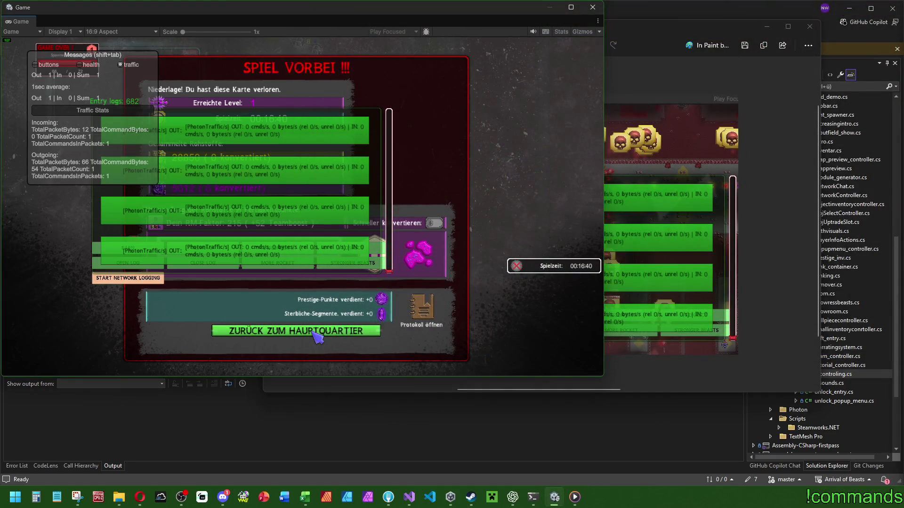
Stop play mode with Ctrl+P and close the Snipping Tool window
key(ctrl+p)
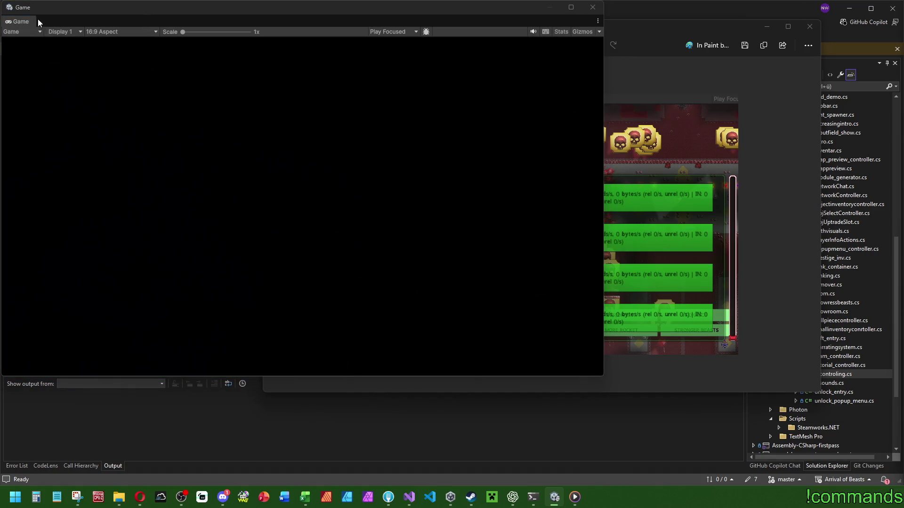
key(ctrl+p)
click(815, 214)
click(810, 27)
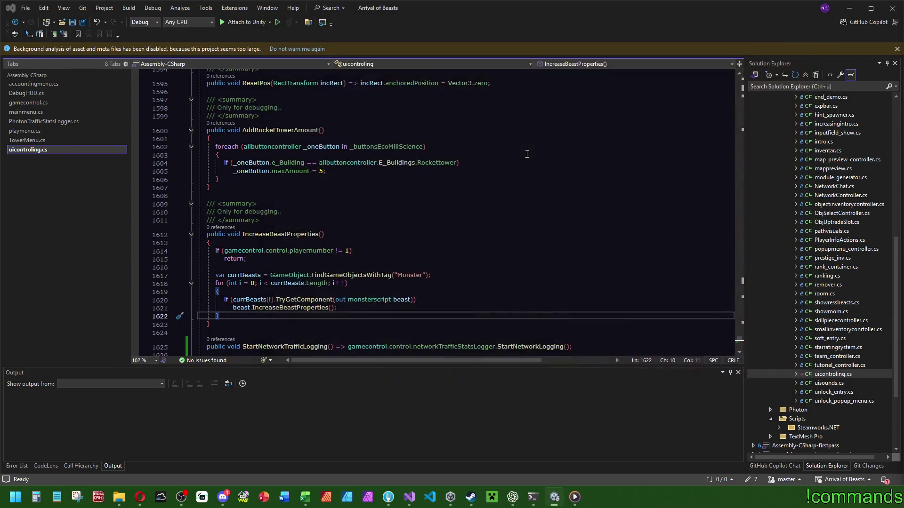
Open PhotonTrafficStatsLogger.cs in Visual Studio and copy its entire code
key(alt+Tab)
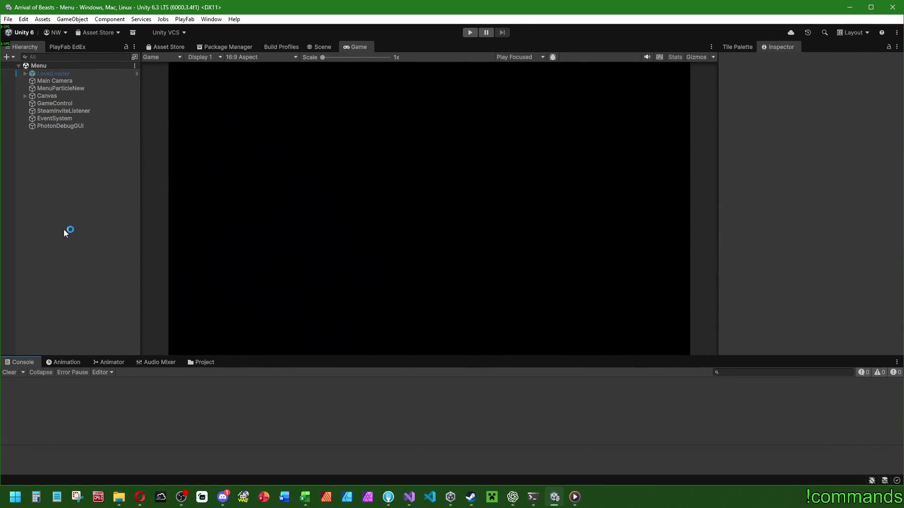
click(409, 497)
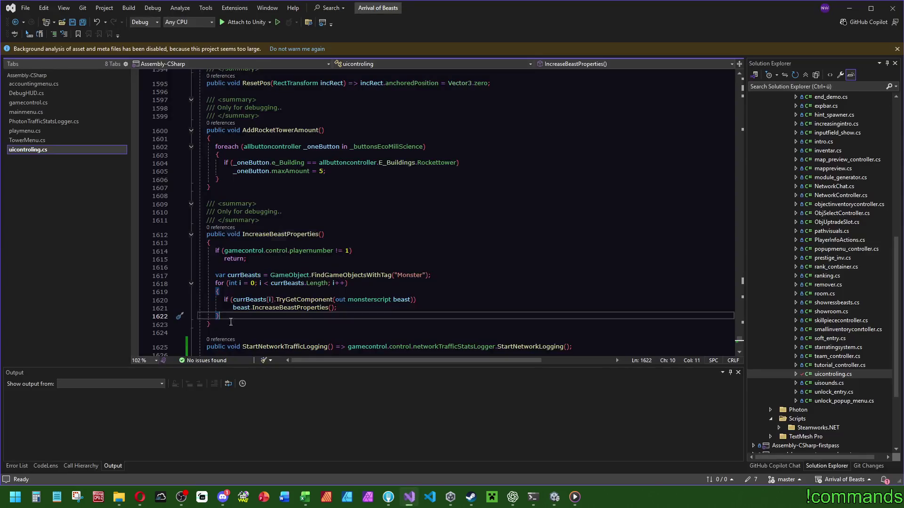
click(51, 121)
click(415, 125)
key(ctrl+a)
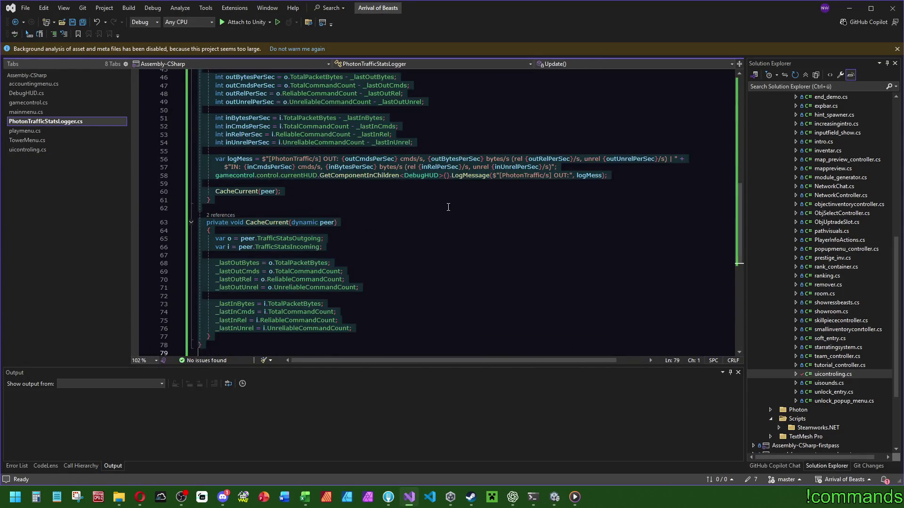
click(448, 207)
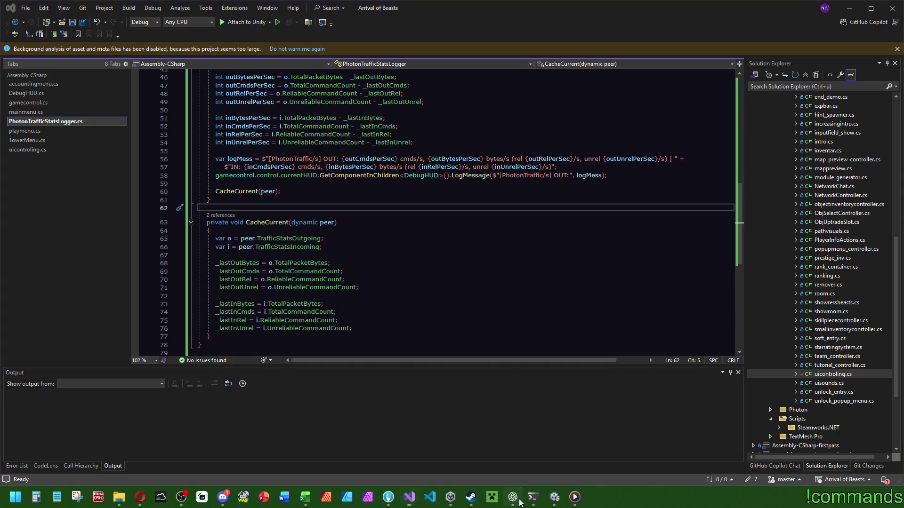
click(512, 498)
Ask ChatGPT 'okay pass auf, schau hier noch mal drüber ob das jetzt für den neuen Test passt:' with the logger code pasted
text(okay pass auf, schau)
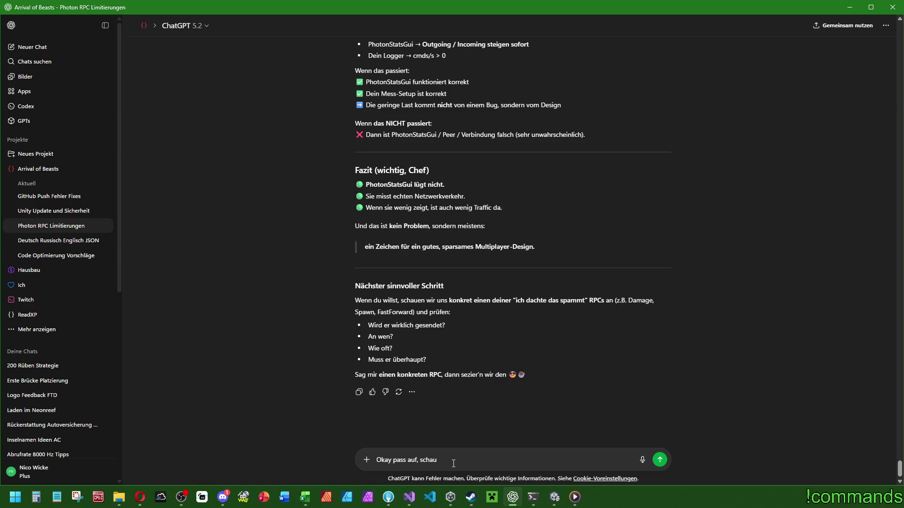
text( hier noch mal drüber o)
text(b das jetzt für)
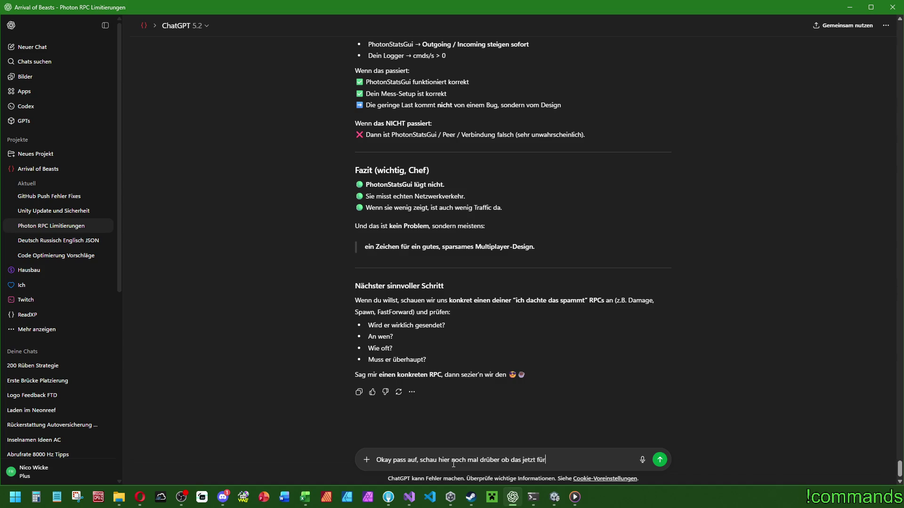
text( den neue)
text(n Test passt:)
key(shift+Return)
key(shift+Return)
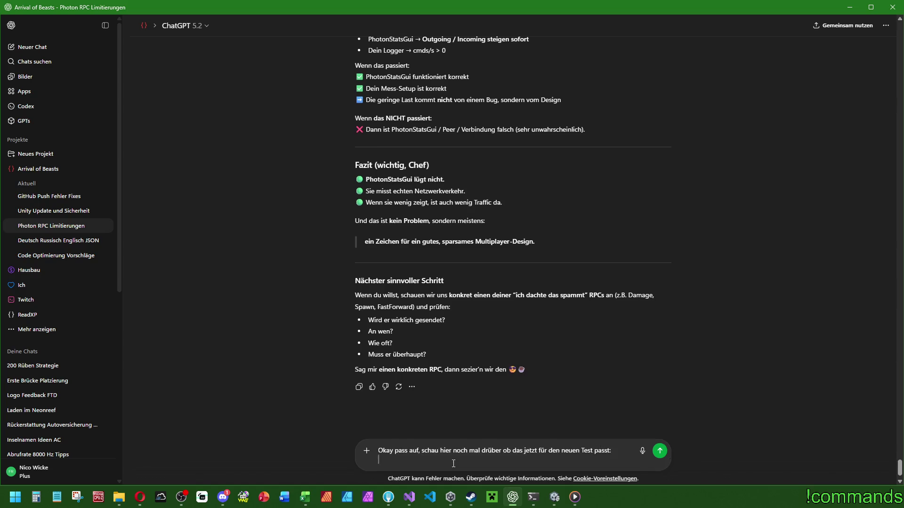
key(ctrl+v)
key(Return)
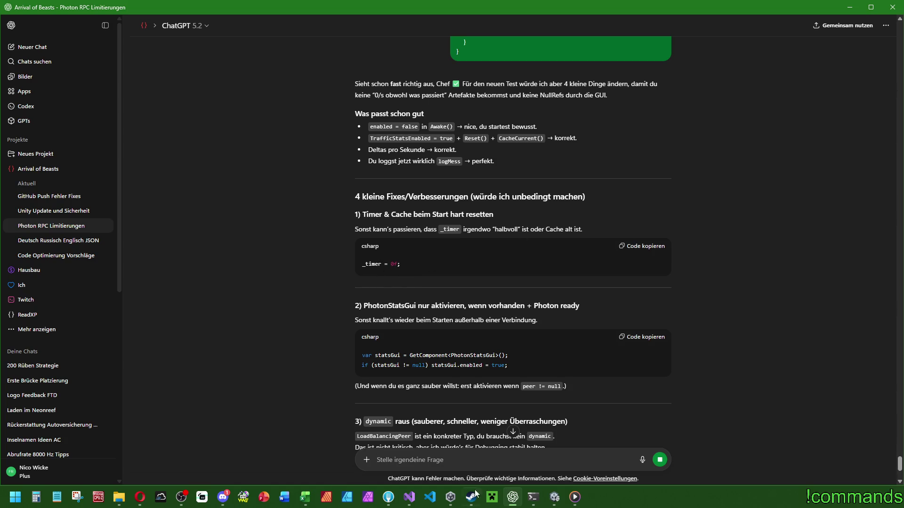
Insert '_timer = 0;' below 'enabled = true;' in PhotonTrafficStatsLogger.cs's StartNetworkLogging
click(410, 497)
scroll(275, 216, up, 14)
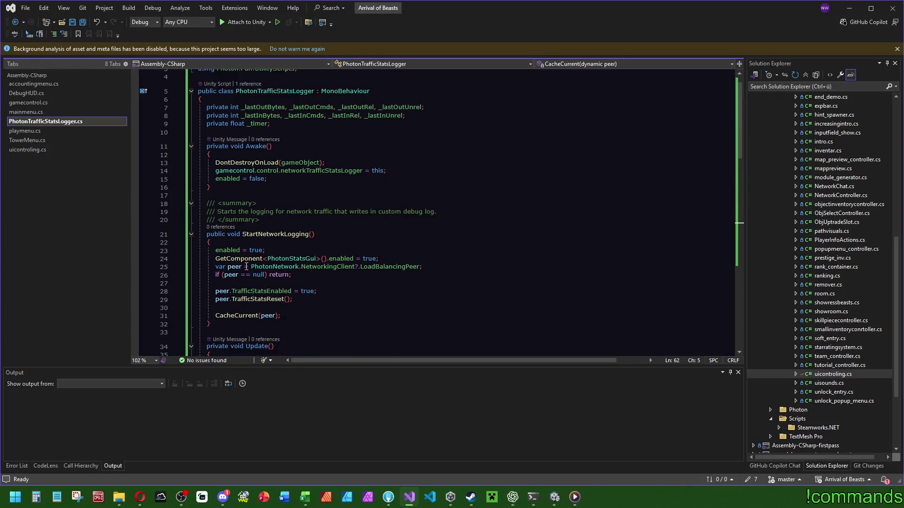
click(280, 254)
key(Return)
key(Return)
text(_timer = 0;)
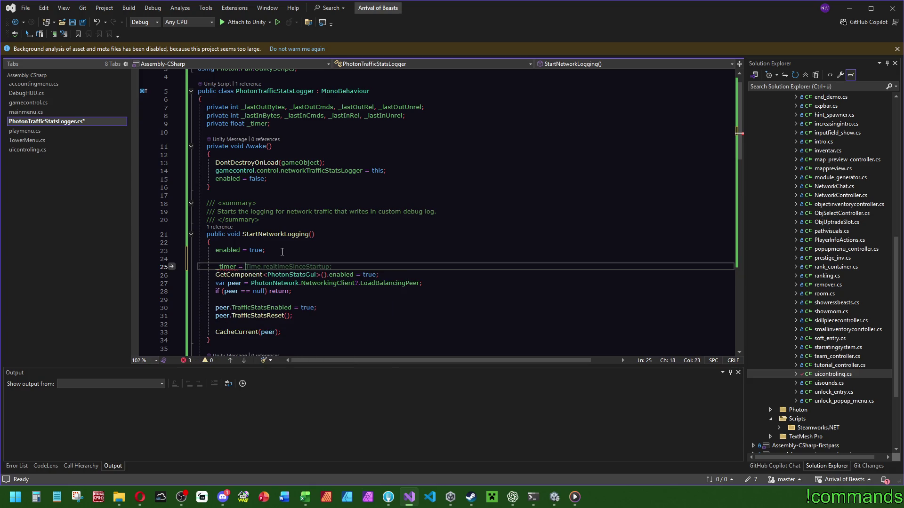
click(221, 187)
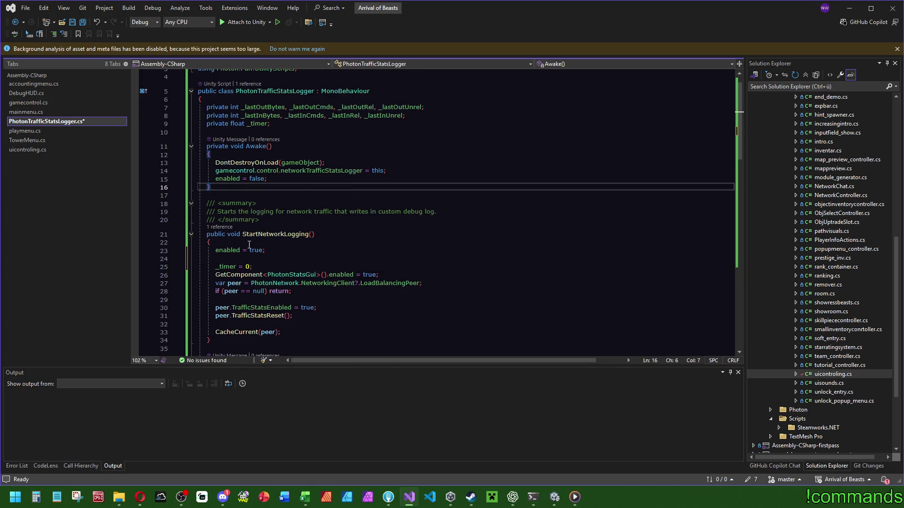
scroll(354, 265, down, 1)
click(513, 498)
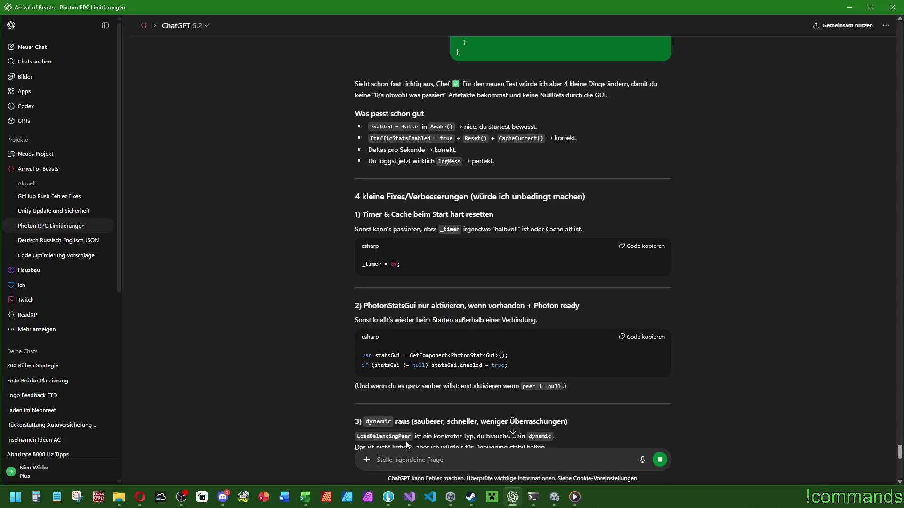
Compare ChatGPT's suggested fixes with the outRelPerSec line in Visual Studio
scroll(398, 278, down, 4)
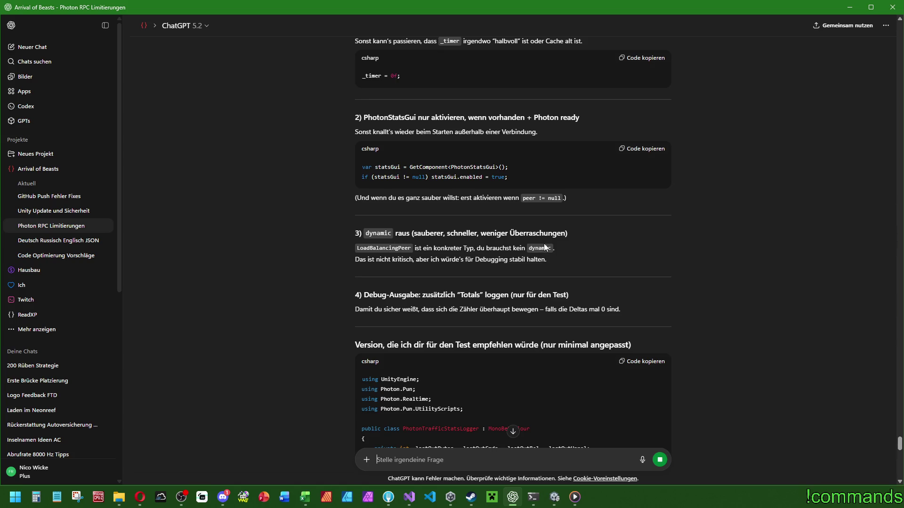
scroll(547, 249, down, 3)
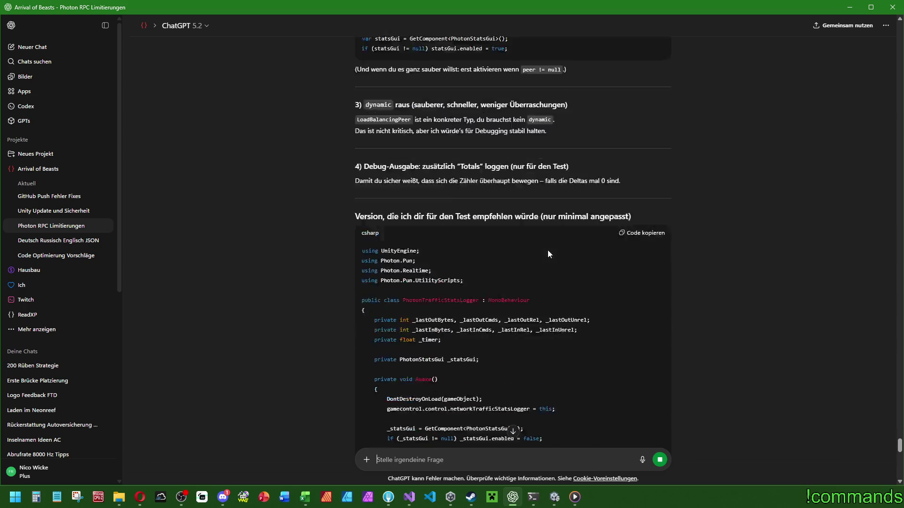
scroll(548, 254, down, 3)
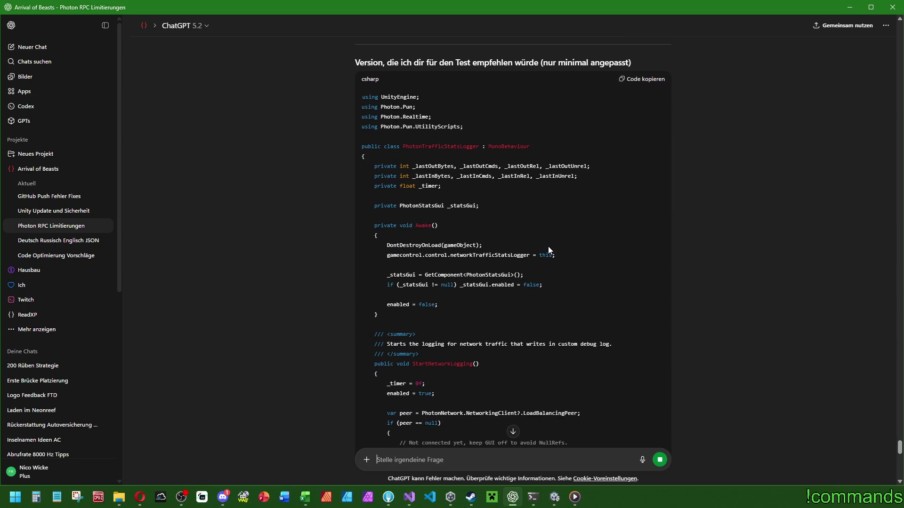
scroll(548, 247, down, 4)
key(alt+Tab)
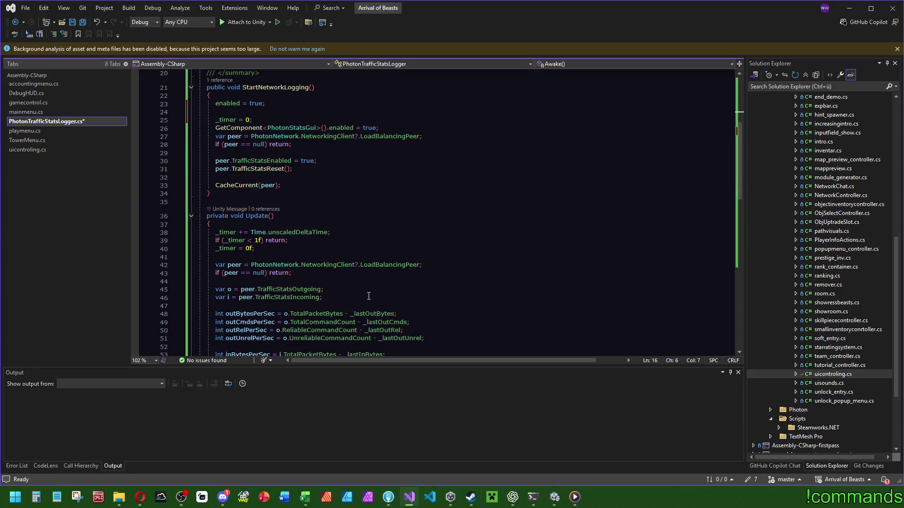
scroll(368, 296, down, 5)
click(473, 209)
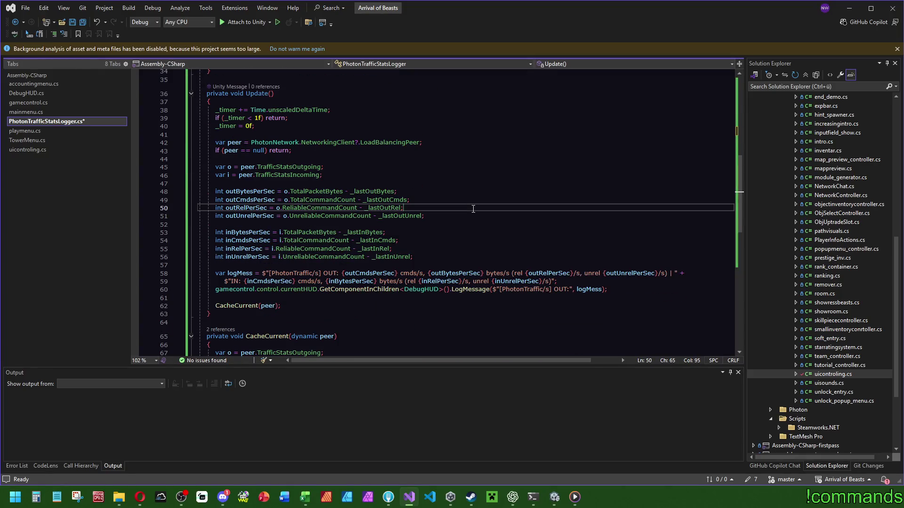
scroll(473, 209, down, 6)
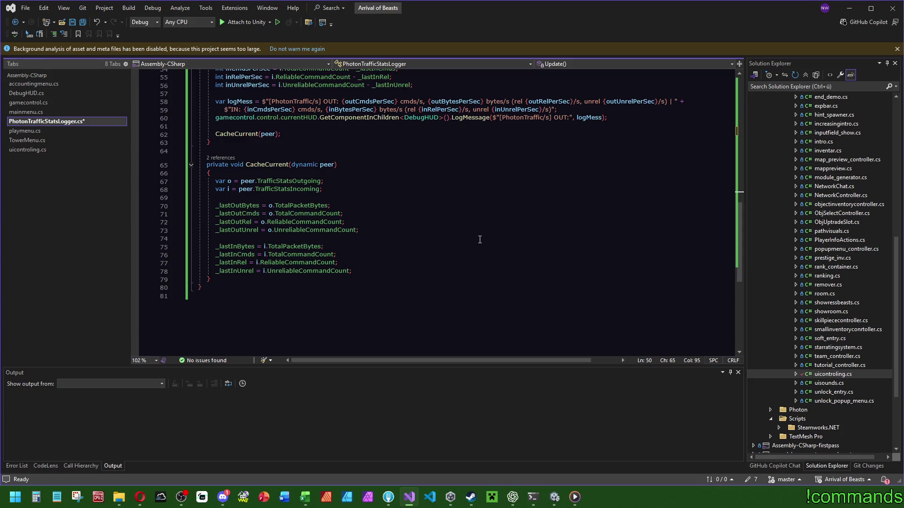
scroll(479, 240, up, 5)
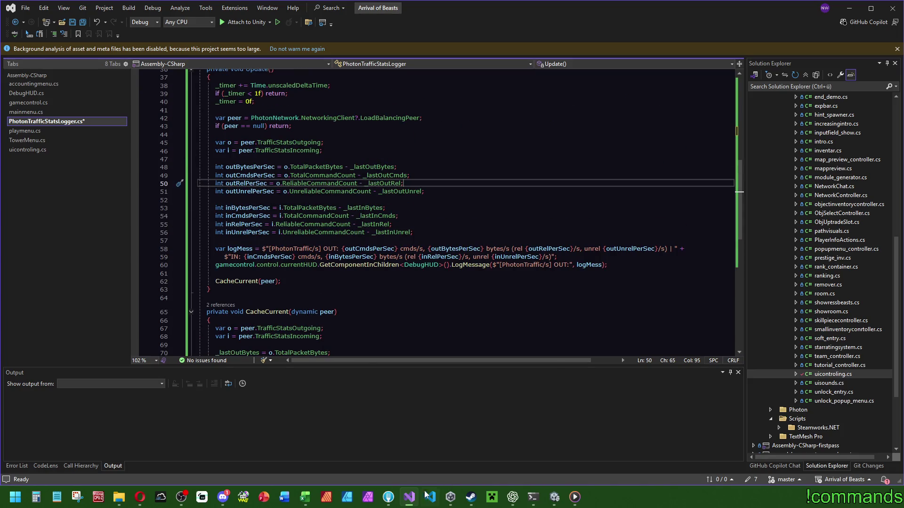
Review ChatGPT's 'Version, die ich dir…' PhotonTrafficStatsLogger code block
click(513, 497)
scroll(511, 307, down, 10)
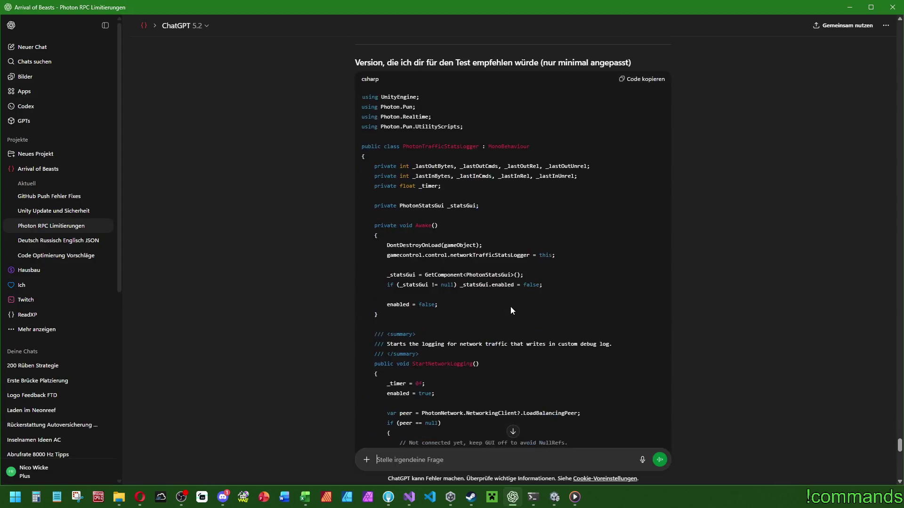
scroll(516, 309, down, 2)
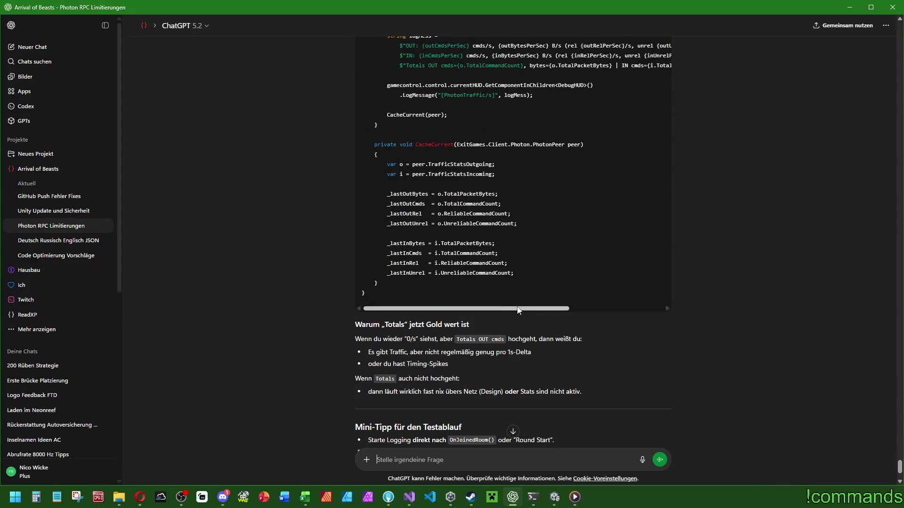
scroll(574, 245, up, 3)
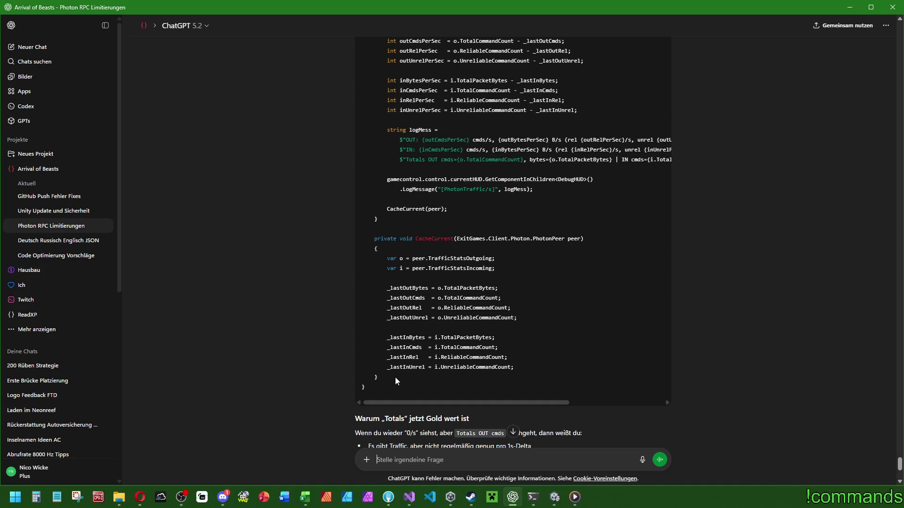
scroll(391, 360, up, 5)
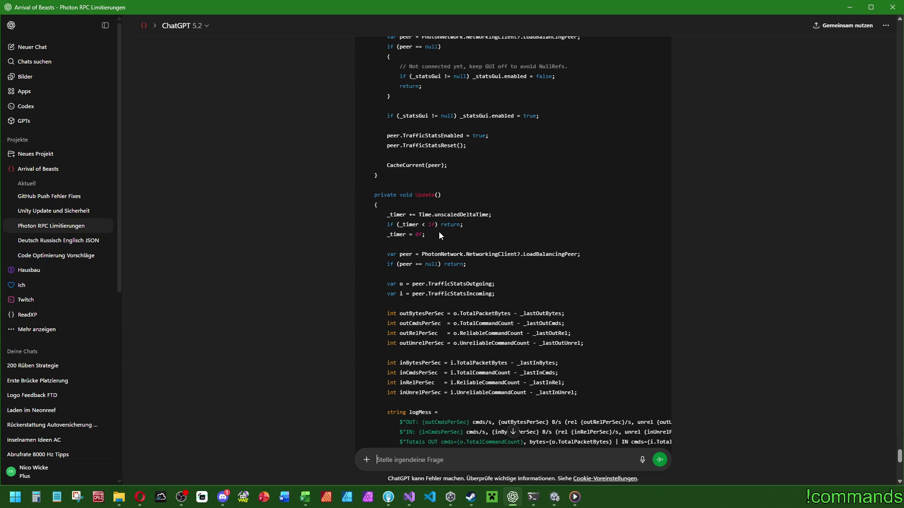
scroll(450, 242, up, 5)
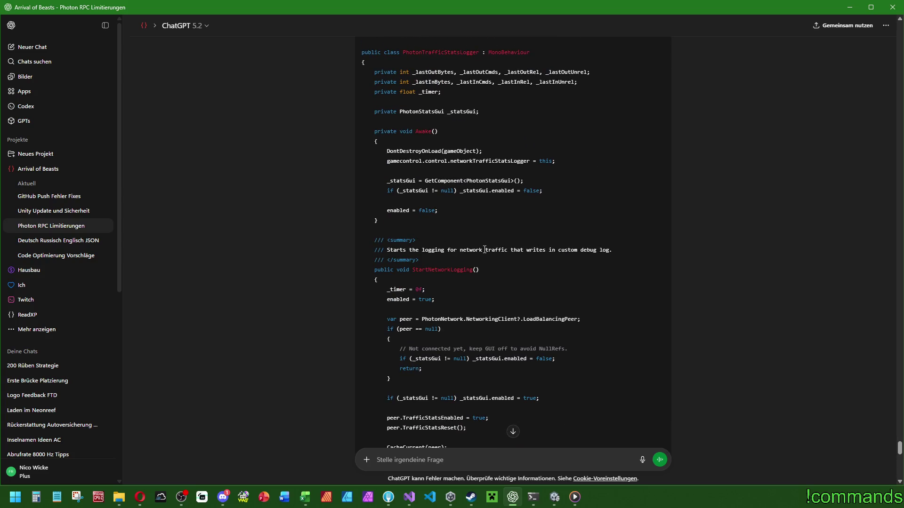
scroll(485, 250, up, 2)
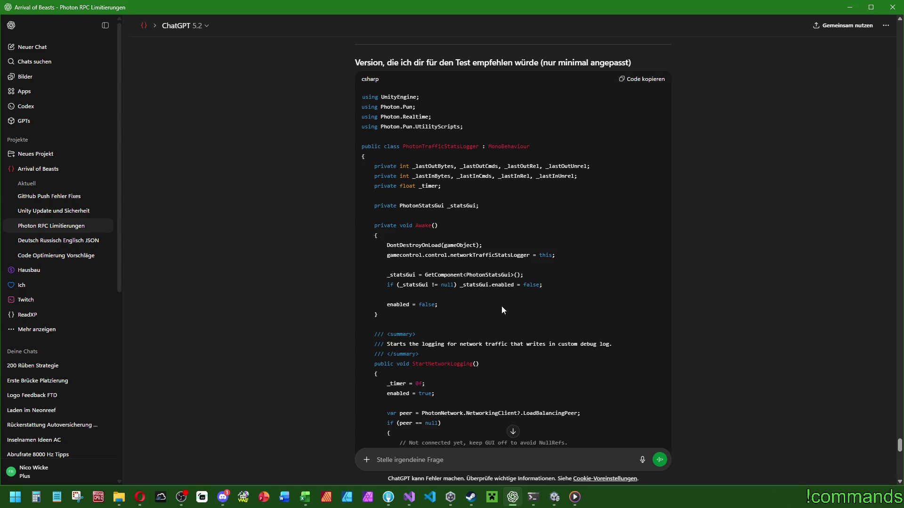
Bring the freetimedev.de website to the front and scroll to its Cube Crawler section
key(alt+Tab)
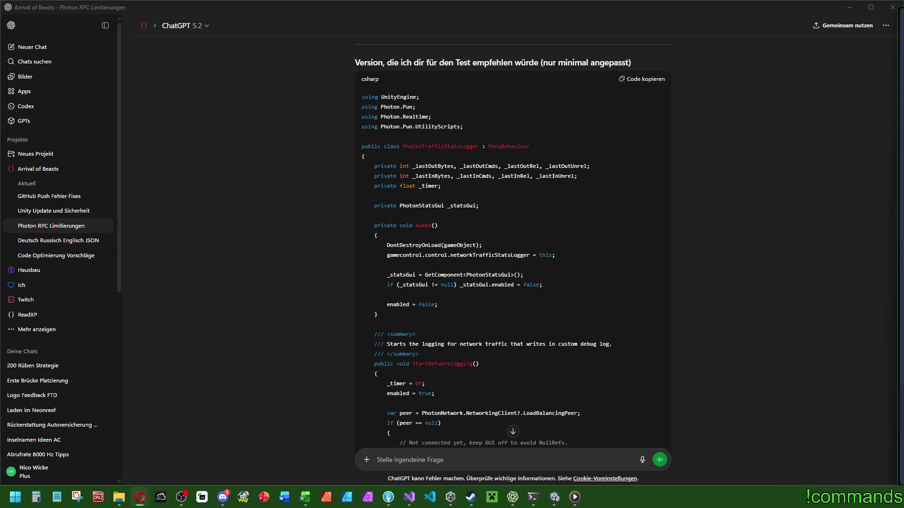
key(alt+Tab)
scroll(541, 439, down, 5)
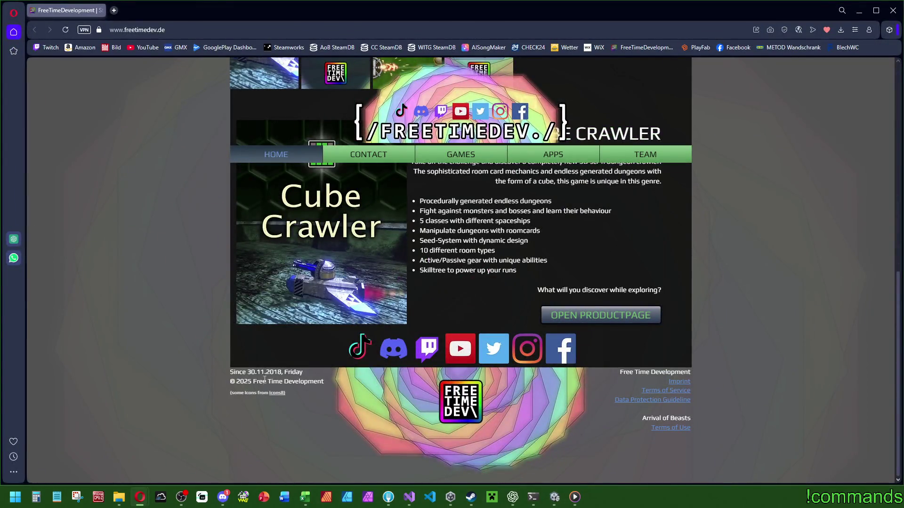
Select the freetimedev.de footer date text, then close the Opera window
drag(266, 372, 280, 373)
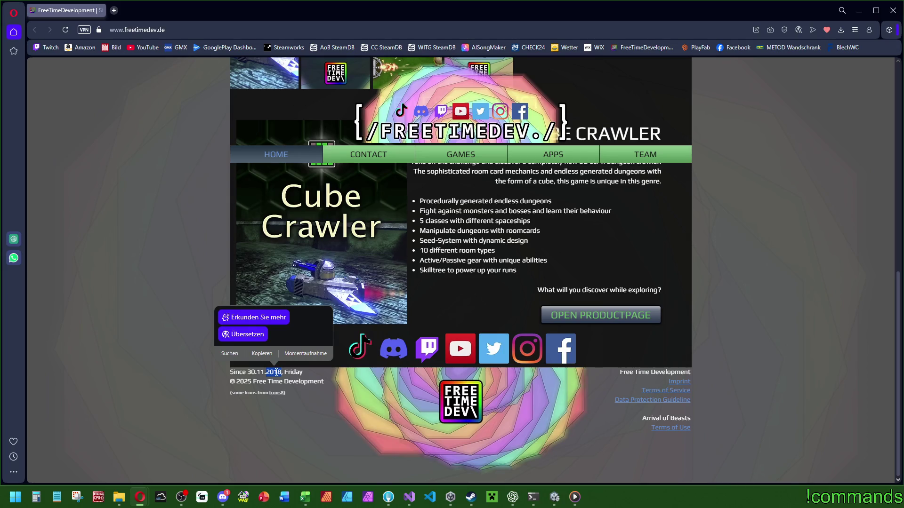
click(270, 371)
drag(267, 372, 283, 373)
click(272, 374)
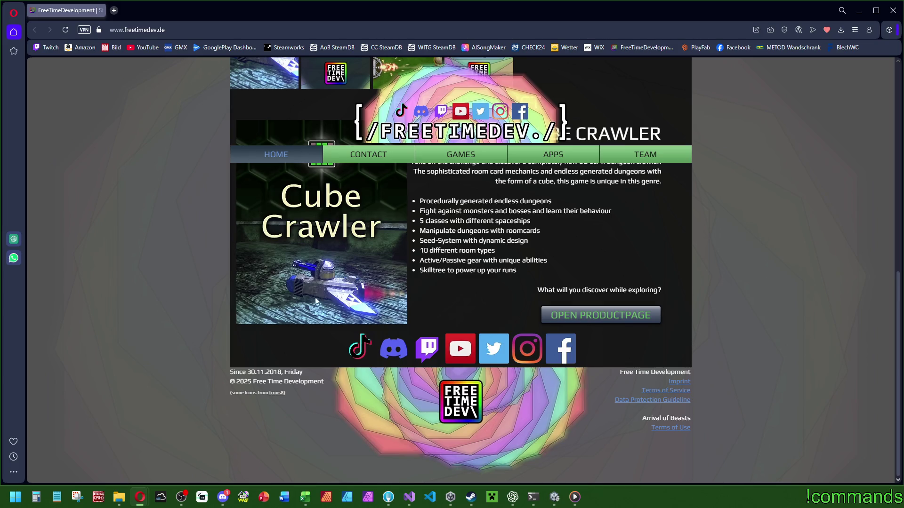
drag(267, 373, 283, 372)
click(272, 371)
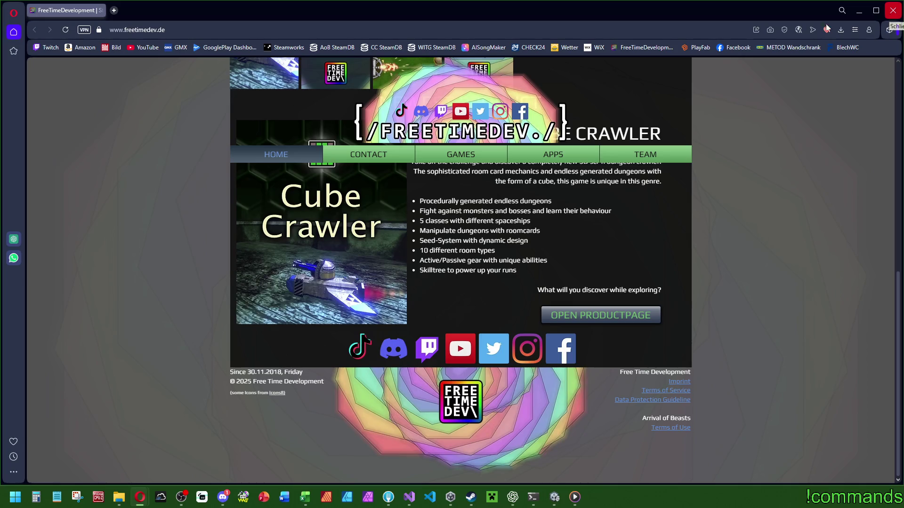
click(893, 10)
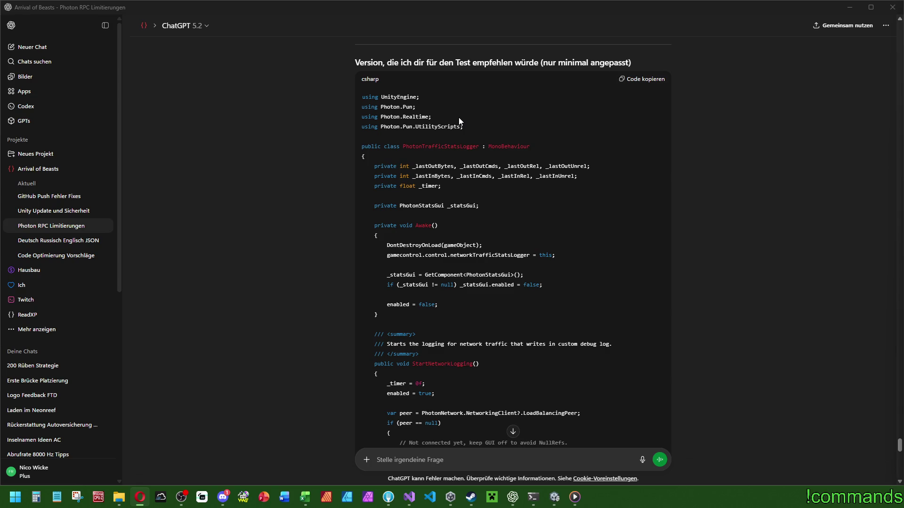
Copy ChatGPT's recommended PhotonTrafficStatsLogger code with 'Code kopieren'
scroll(461, 260, down, 10)
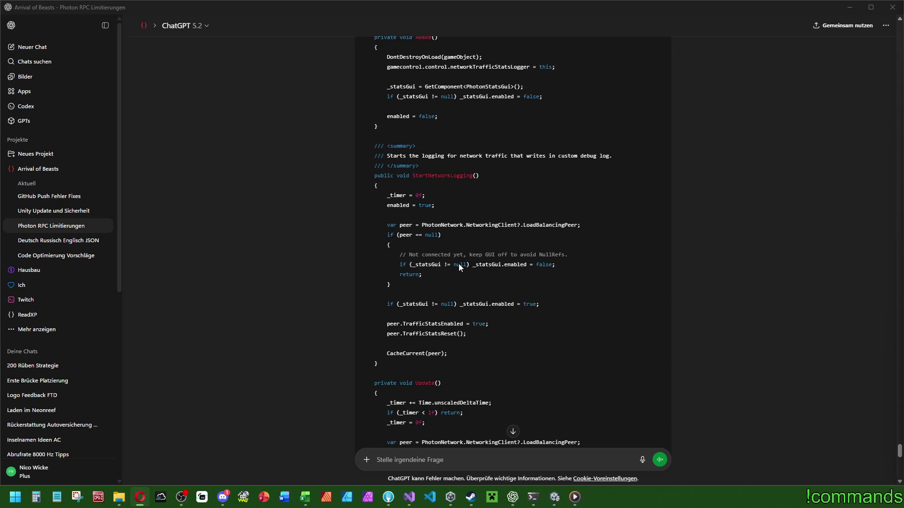
scroll(440, 273, down, 4)
mouse_move(384, 377)
mouse_down()
mouse_move(448, 238)
mouse_move(674, 176)
mouse_up()
click(673, 176)
scroll(615, 230, up, 10)
scroll(561, 246, up, 4)
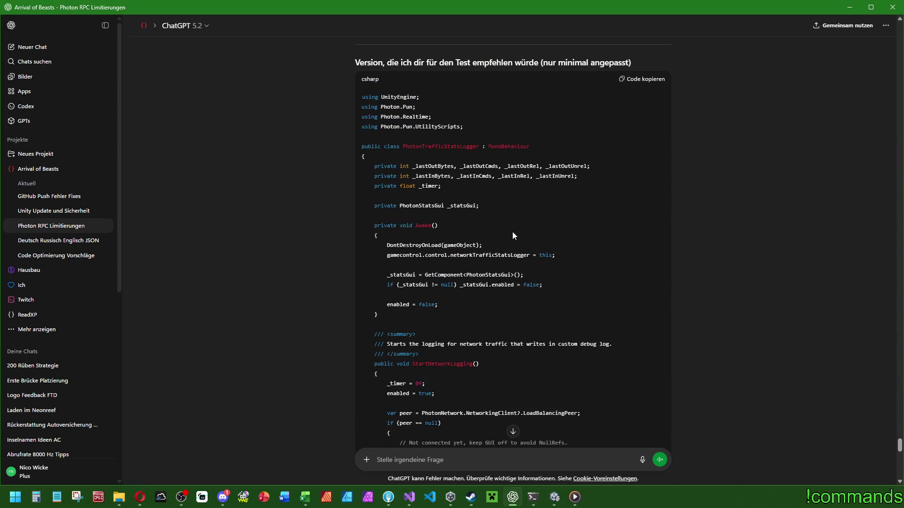
click(641, 173)
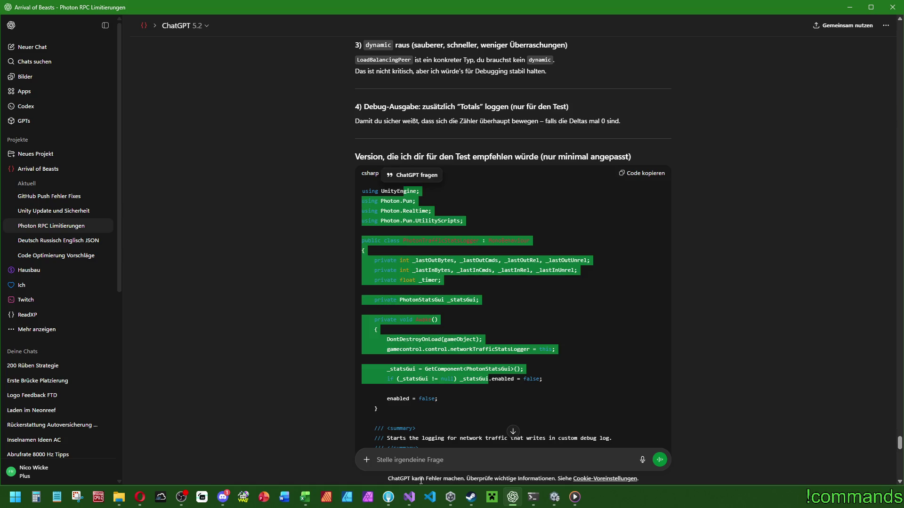
Replace the entire PhotonTrafficStatsLogger.cs contents in Visual Studio with the copied code
scroll(411, 420, down, 4)
click(409, 497)
click(471, 126)
key(ctrl+a)
key(ctrl+v)
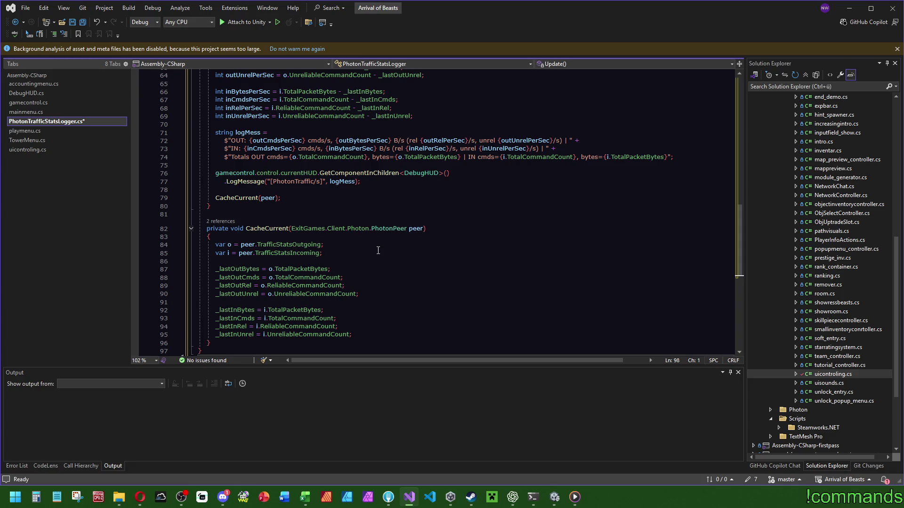
Delete 'using Photon.Realtime;', save PhotonTrafficStatsLogger.cs, and return to ChatGPT's Totals explanation
scroll(378, 250, down, 1)
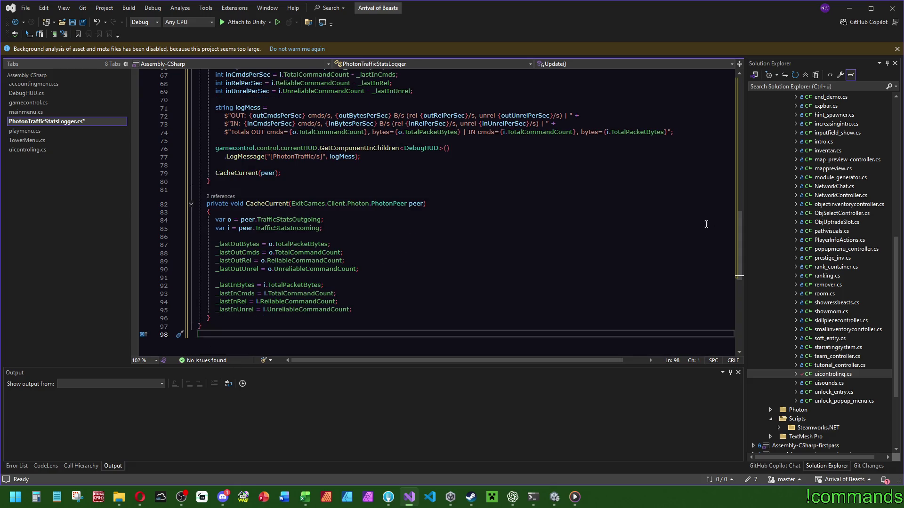
drag(739, 250, 749, 98)
key(ctrl+s)
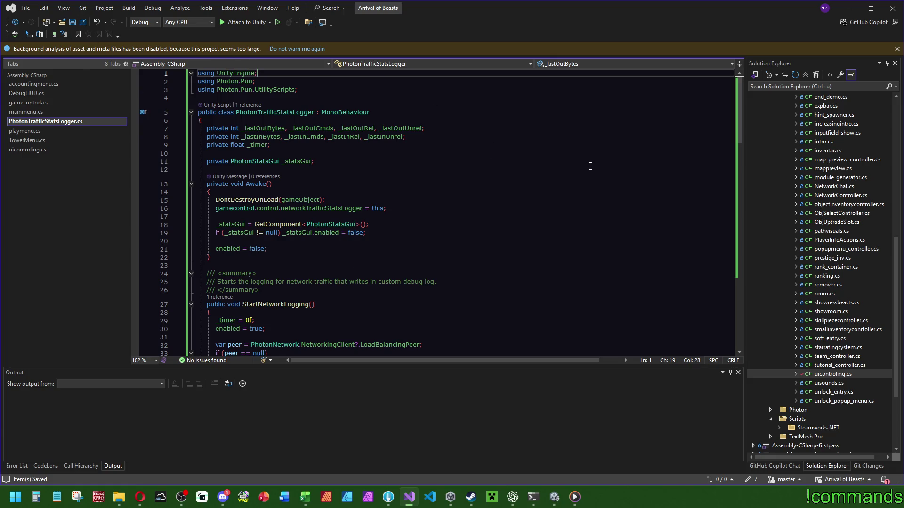
click(565, 161)
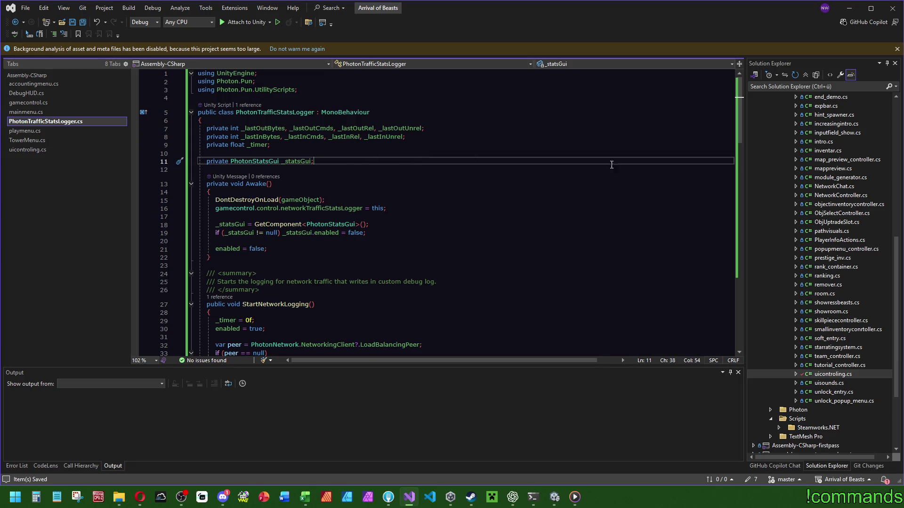
mouse_move(739, 99)
mouse_down()
mouse_move(731, 246)
mouse_move(737, 99)
mouse_up()
click(513, 497)
scroll(526, 304, down, 10)
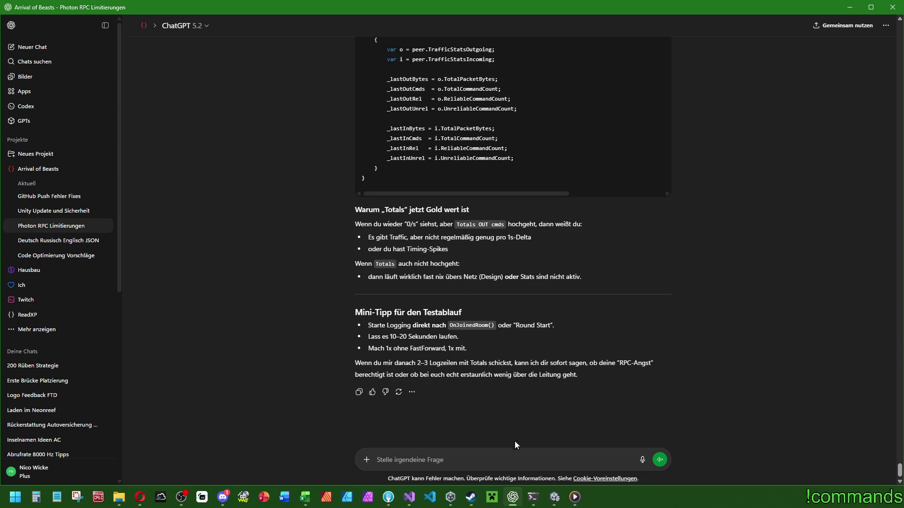
Clear the Unity Console warnings and save the Menu scene via File > Save
click(555, 497)
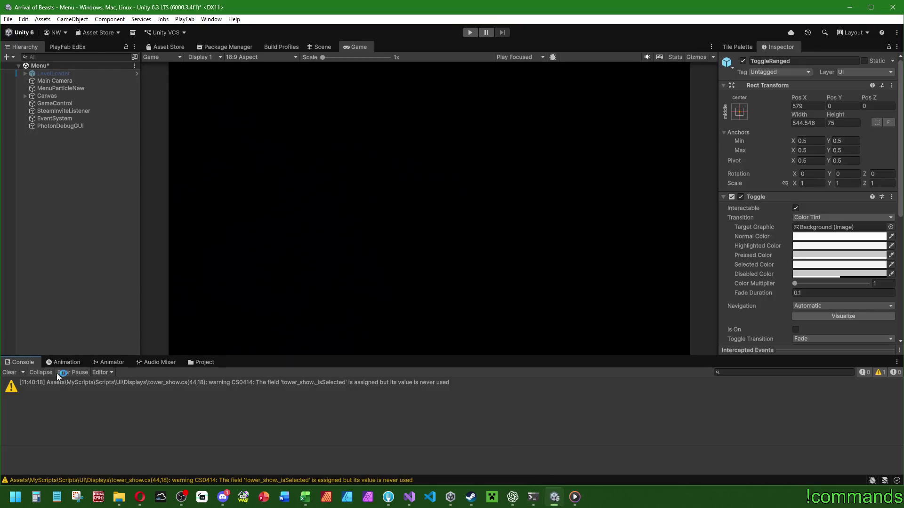
click(9, 372)
click(5, 19)
click(6, 19)
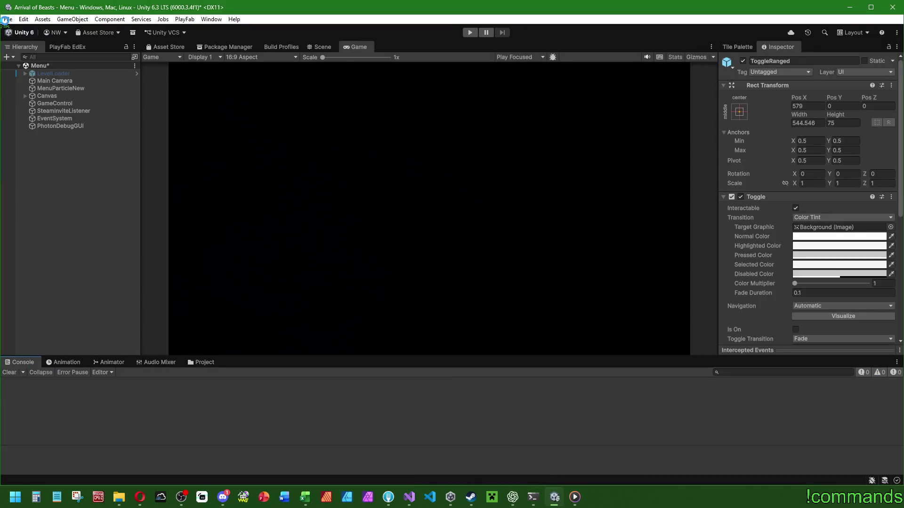
click(6, 19)
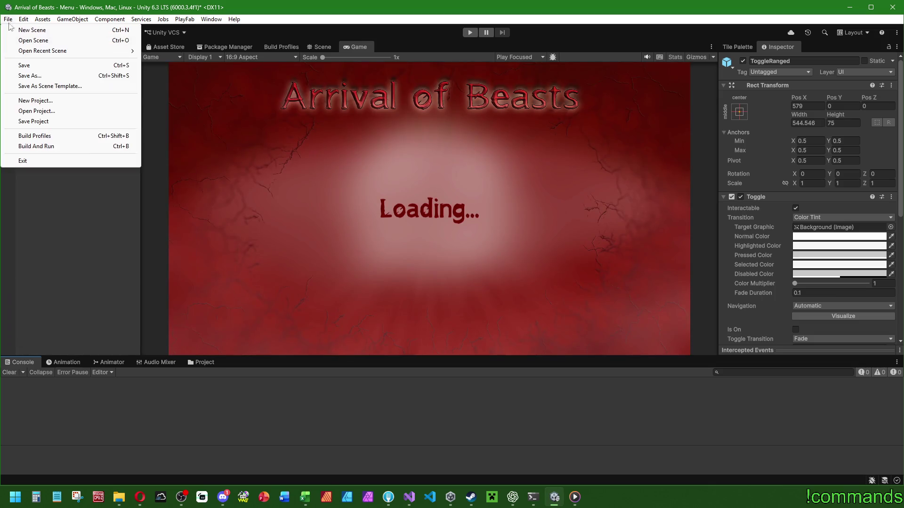
click(33, 121)
click(8, 19)
click(23, 65)
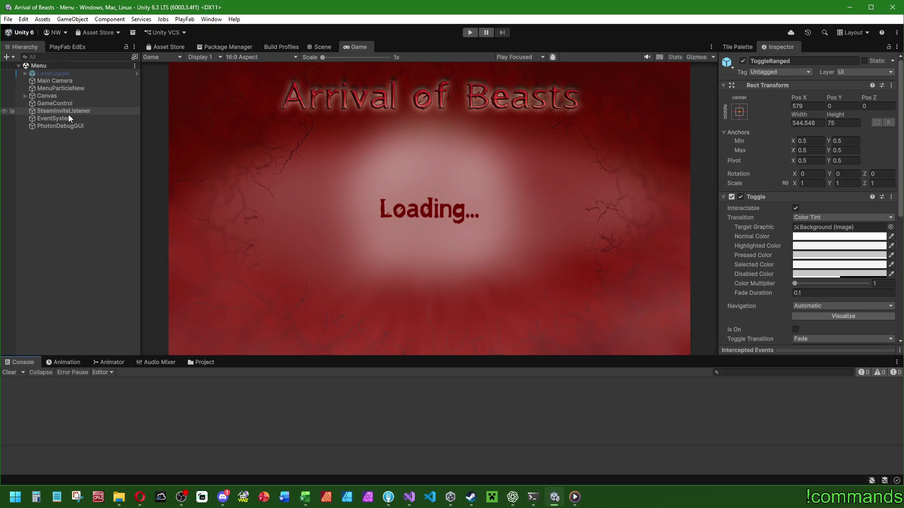
click(354, 51)
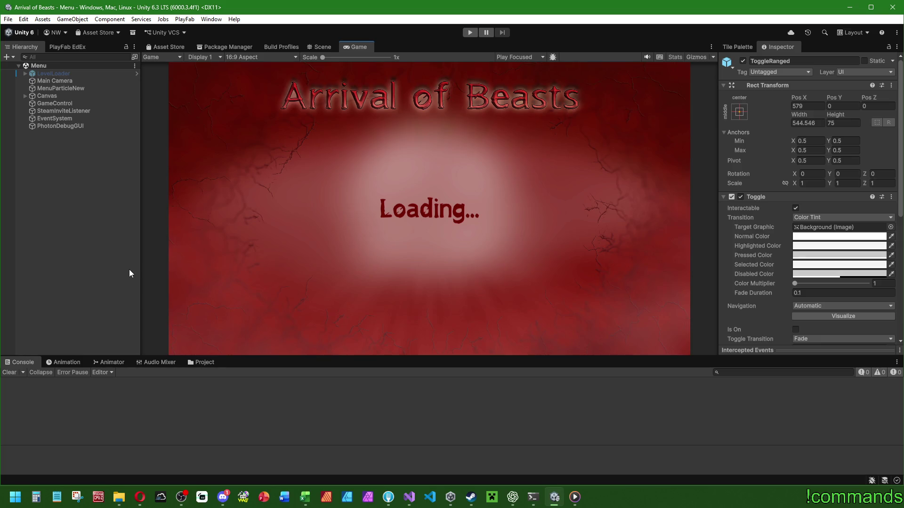
click(50, 291)
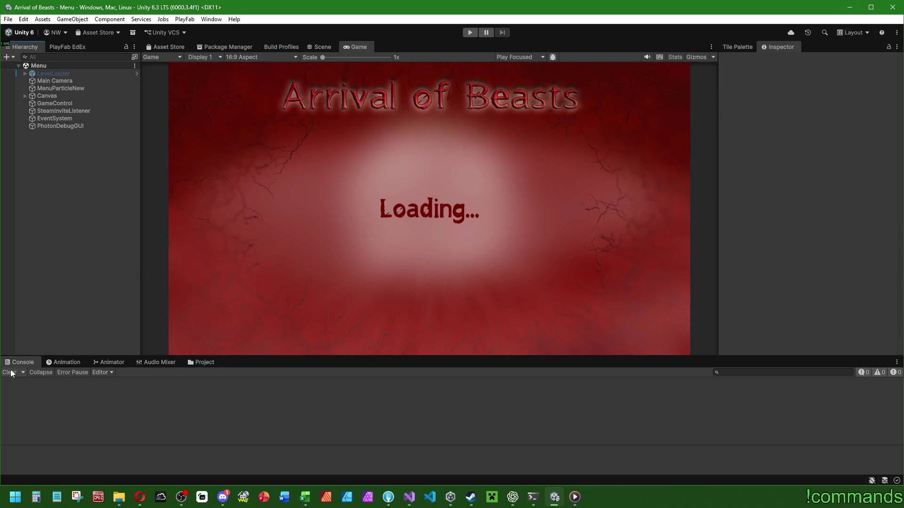
Build the Windows player from Build Profiles into the CoopTest folder, then switch to ChatGPT
click(8, 19)
click(8, 19)
click(8, 19)
key(alt+Tab)
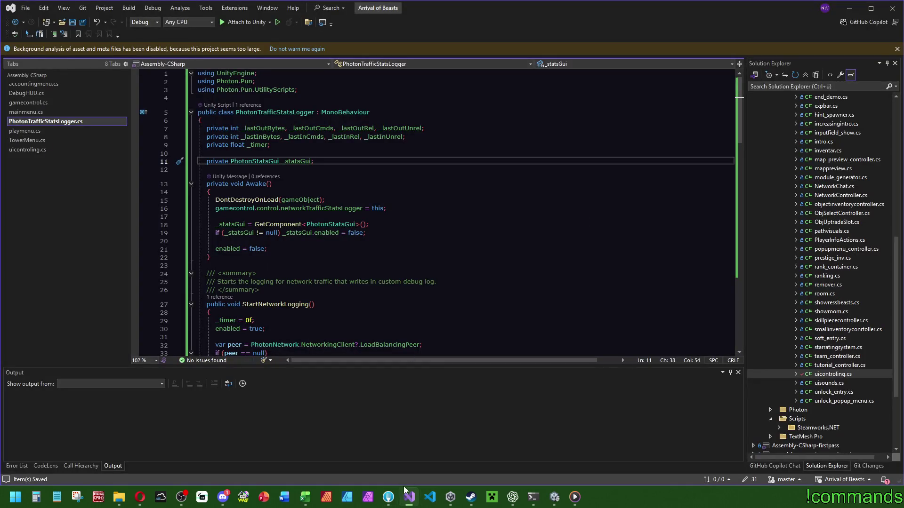
key(alt+Tab)
click(8, 19)
click(34, 136)
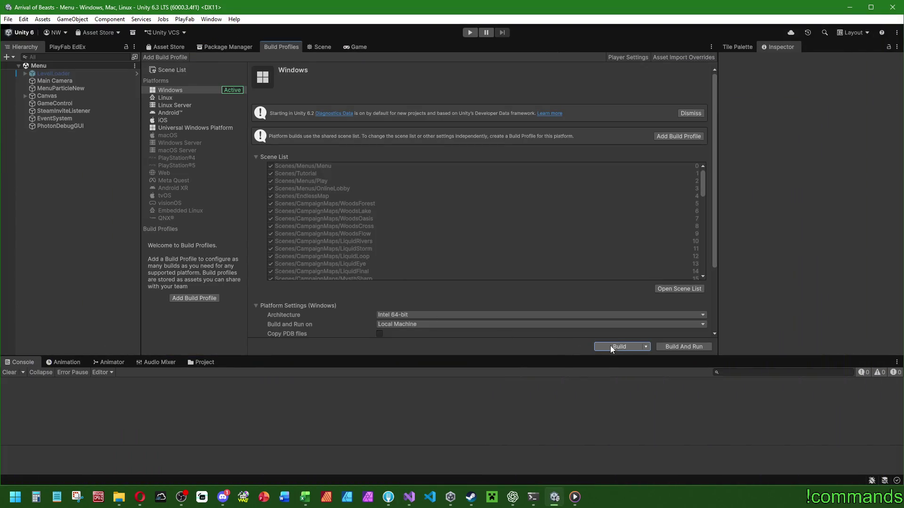
click(610, 346)
double_click(130, 127)
click(714, 356)
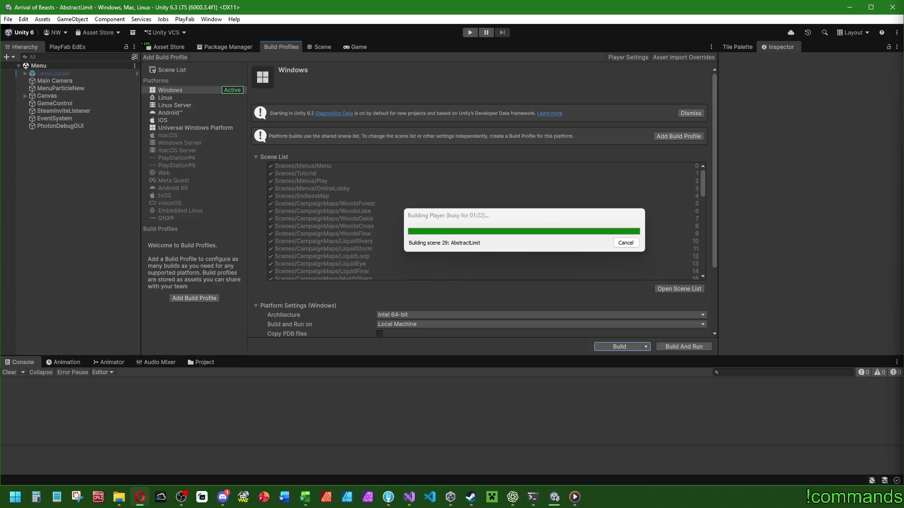
click(513, 497)
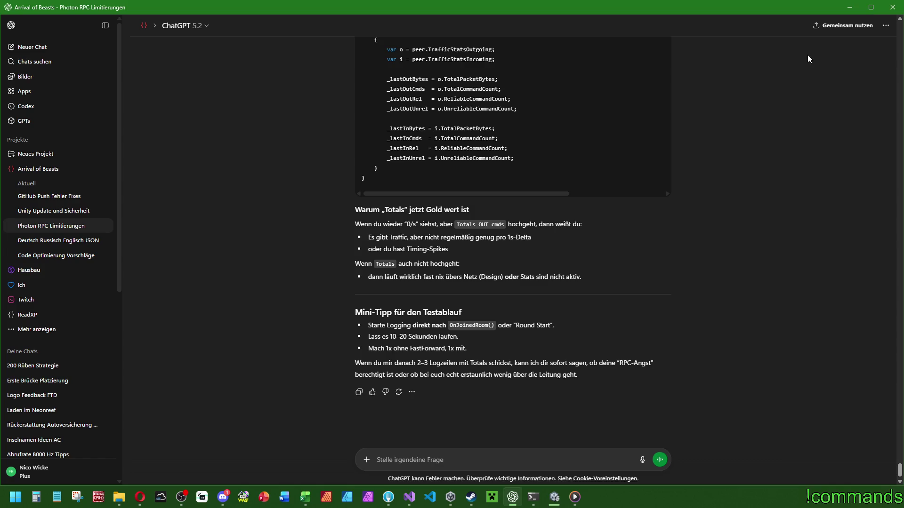
Minimize the ChatGPT window to reveal Unity and the CoopTest folder
click(850, 7)
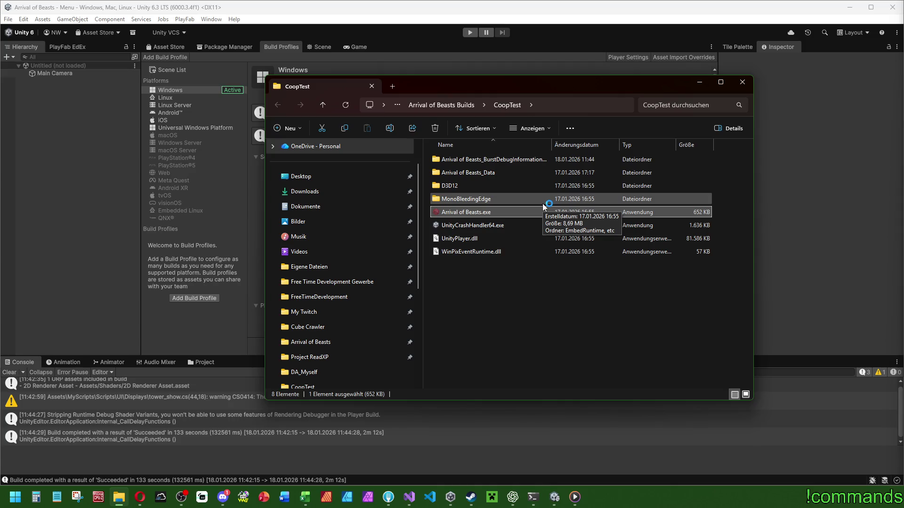
Move the CoopTest Explorer window aside, clear Unity's Console, and briefly check Visual Studio
mouse_move(476, 90)
mouse_down()
mouse_move(597, 140)
mouse_move(610, 155)
mouse_up()
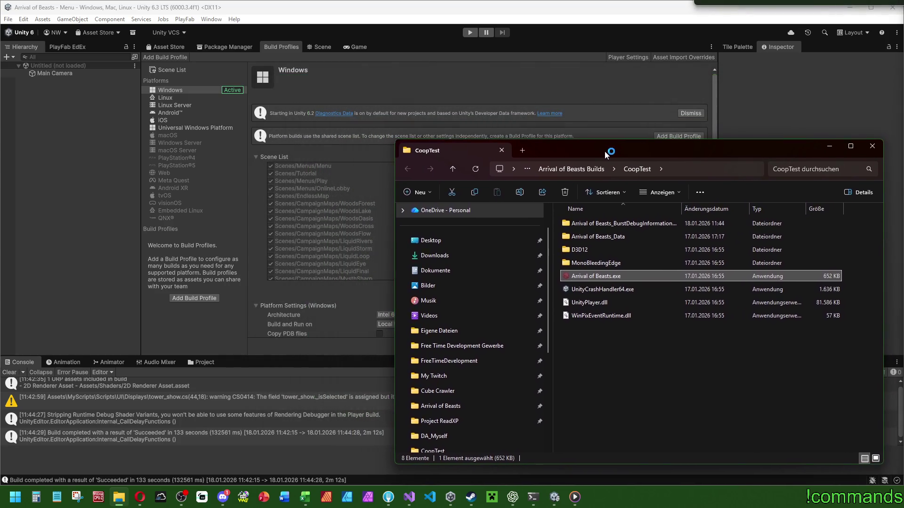
click(9, 372)
click(8, 373)
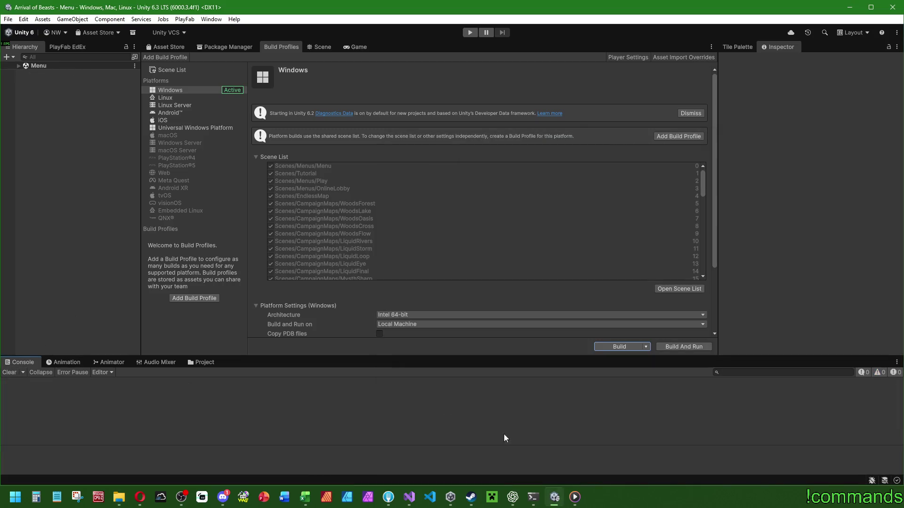
mouse_move(557, 500)
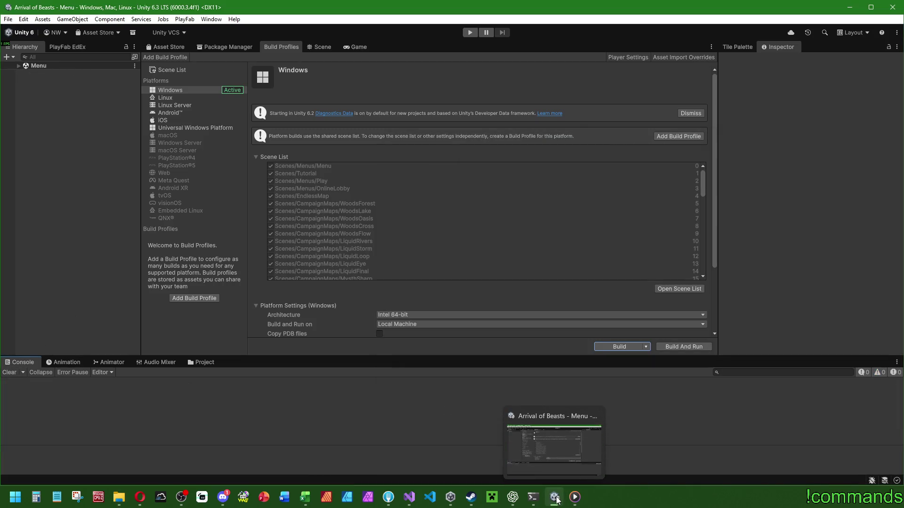
click(410, 497)
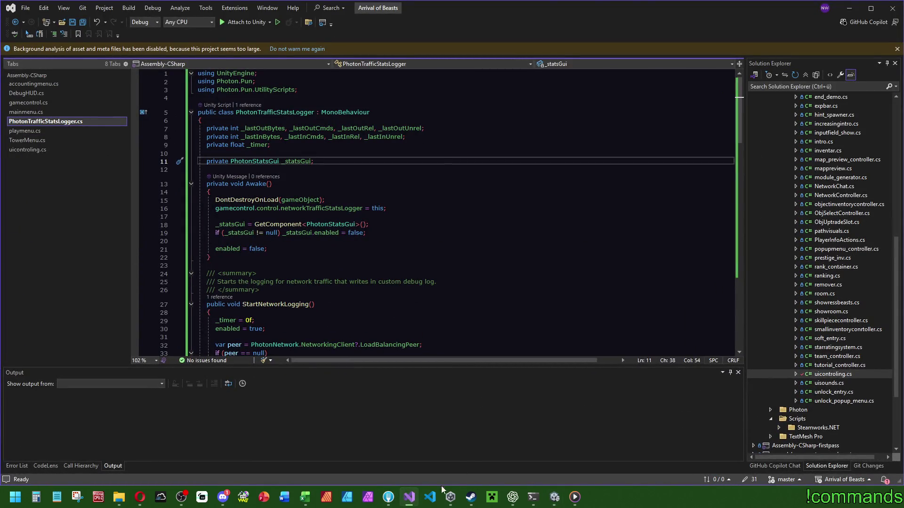
click(409, 497)
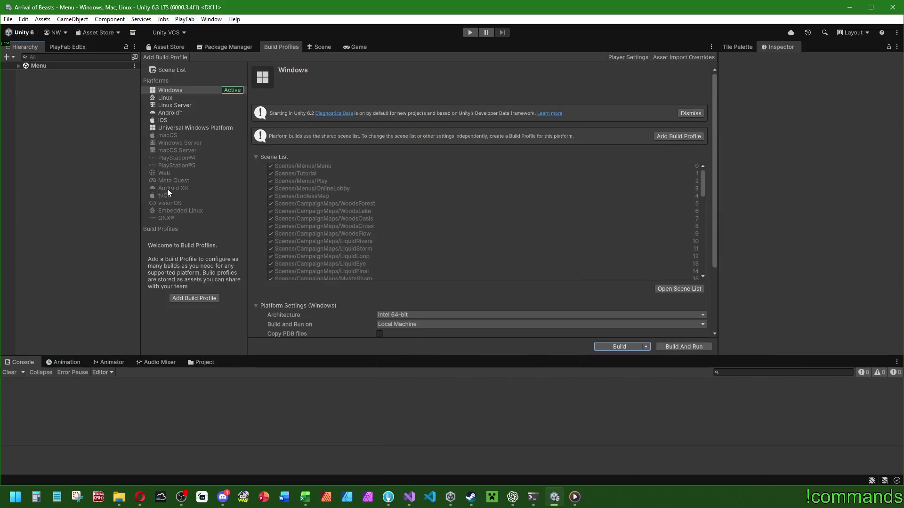
Expand the Menu scene in the Hierarchy, then bring ChatGPT back to the front
click(18, 66)
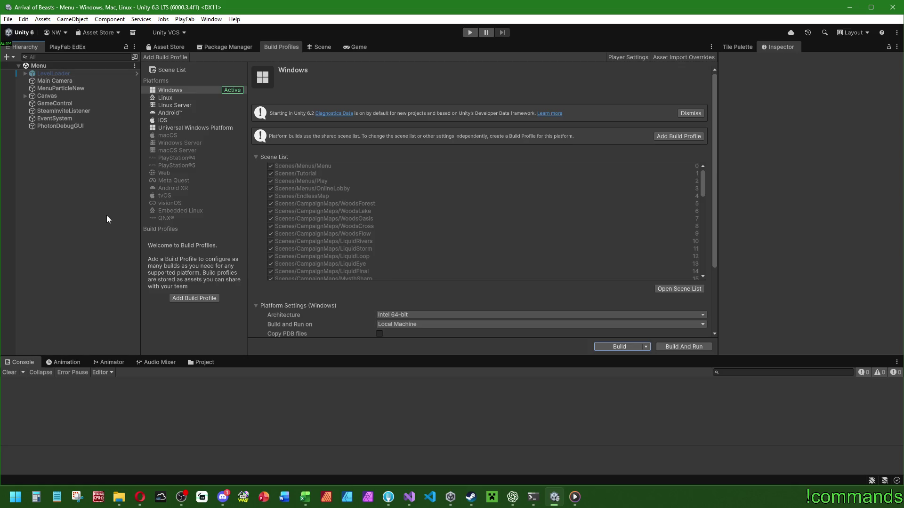
click(512, 497)
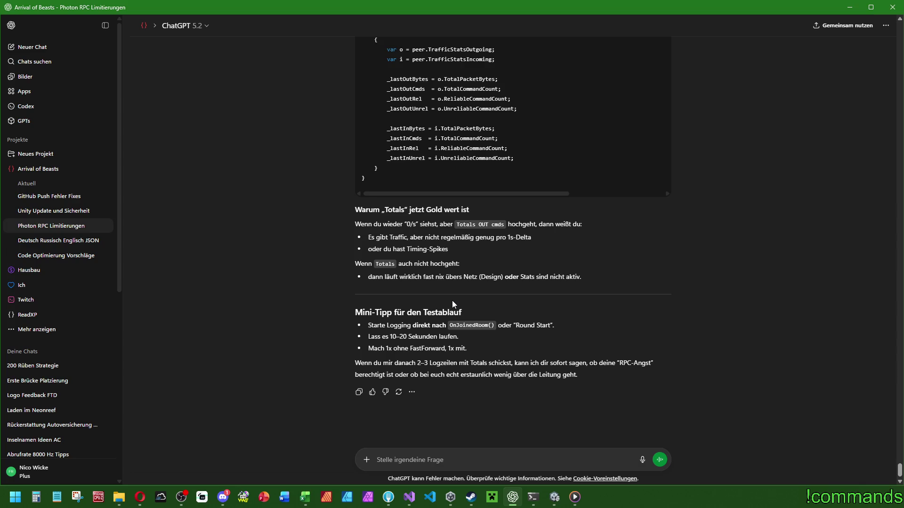
click(854, 12)
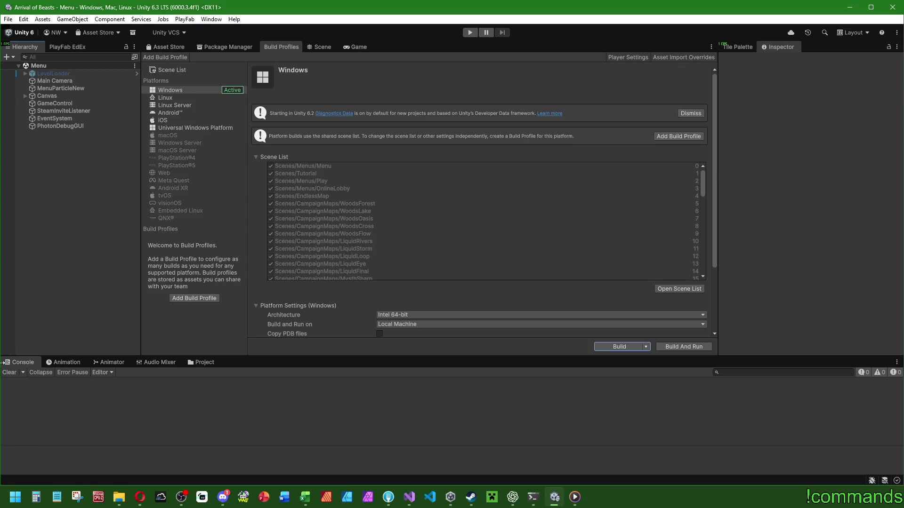
Save the Menu scene with File > Save, repeated twice
click(8, 20)
click(25, 66)
click(8, 19)
click(25, 65)
Close the unused File menu, shift the Game window left, and switch to the ChatGPT Photon RPC chat
click(14, 22)
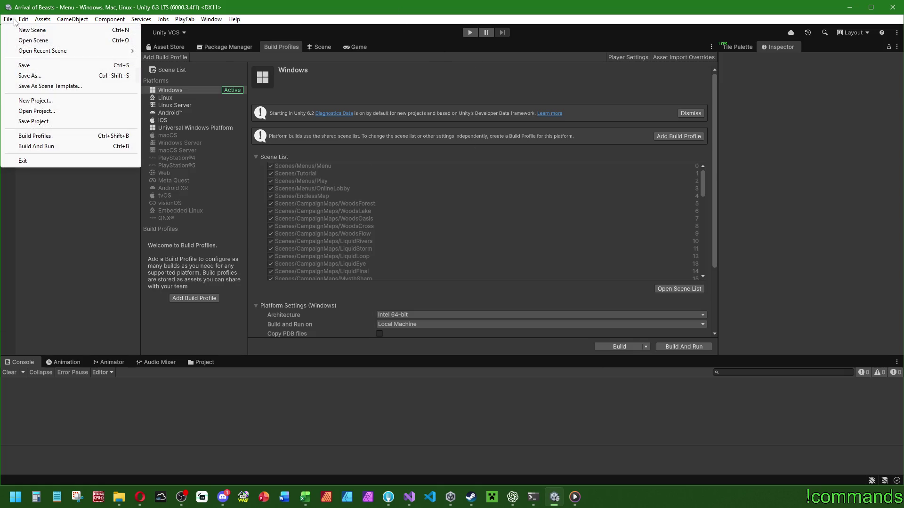
click(79, 268)
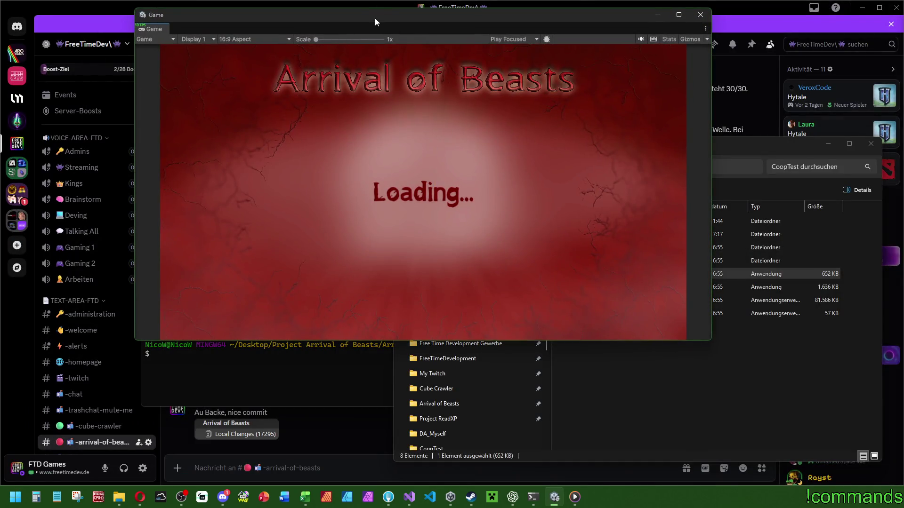
drag(375, 18, 241, 11)
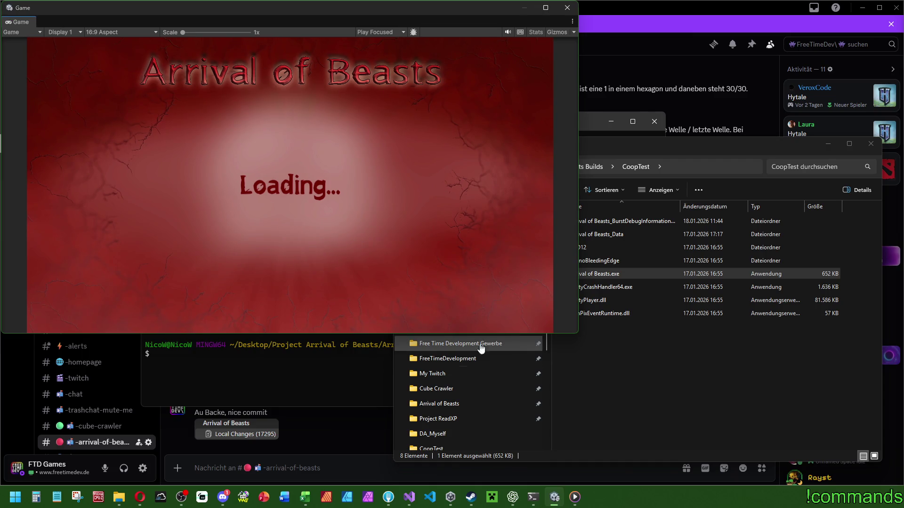
click(512, 498)
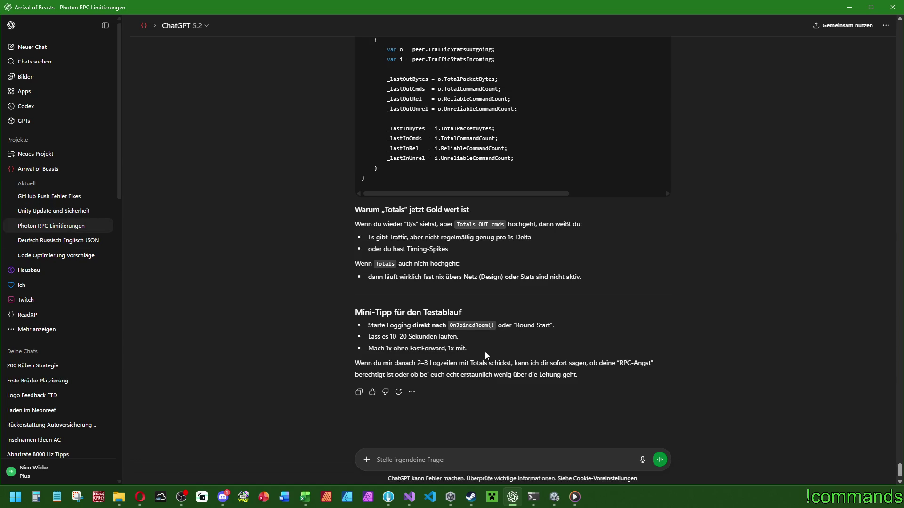
Minimize ChatGPT to uncover the CoopTest build folder and the loading Game view
click(850, 8)
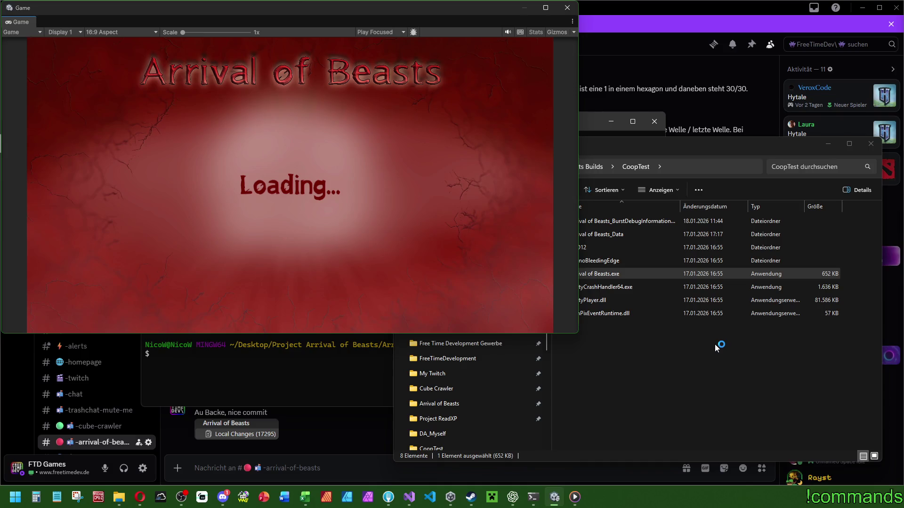
Reposition and enlarge the CoopTest Explorer window so its full path is visible
drag(642, 145, 665, 169)
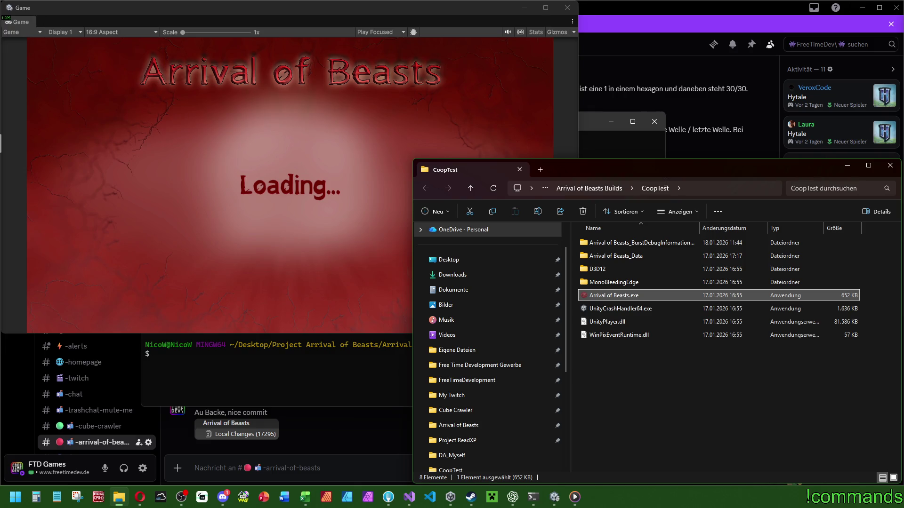
drag(414, 162, 301, 147)
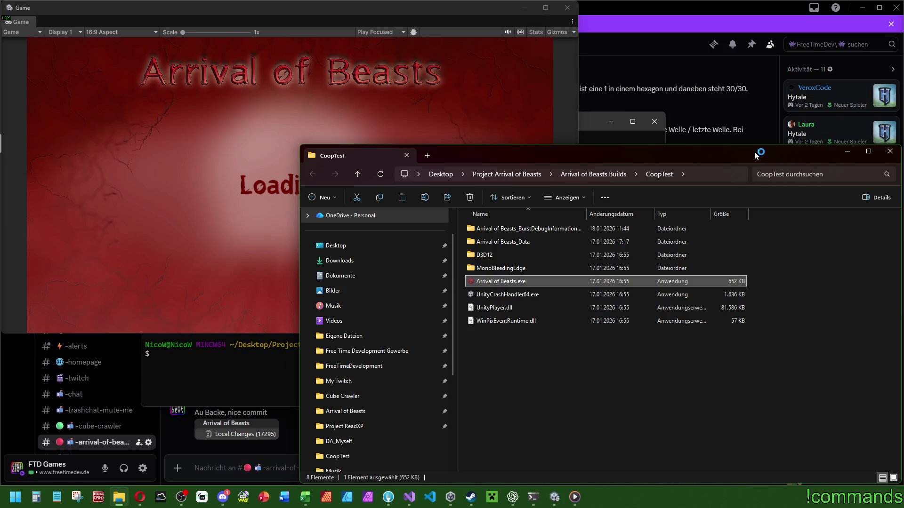
drag(755, 155, 756, 154)
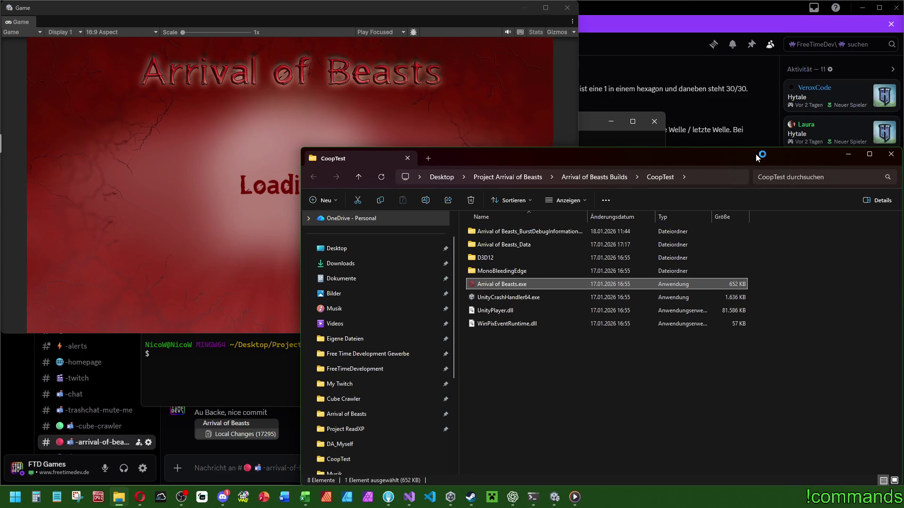
Run Arrival of Beasts.exe from the CoopTest folder to start the game build
click(643, 369)
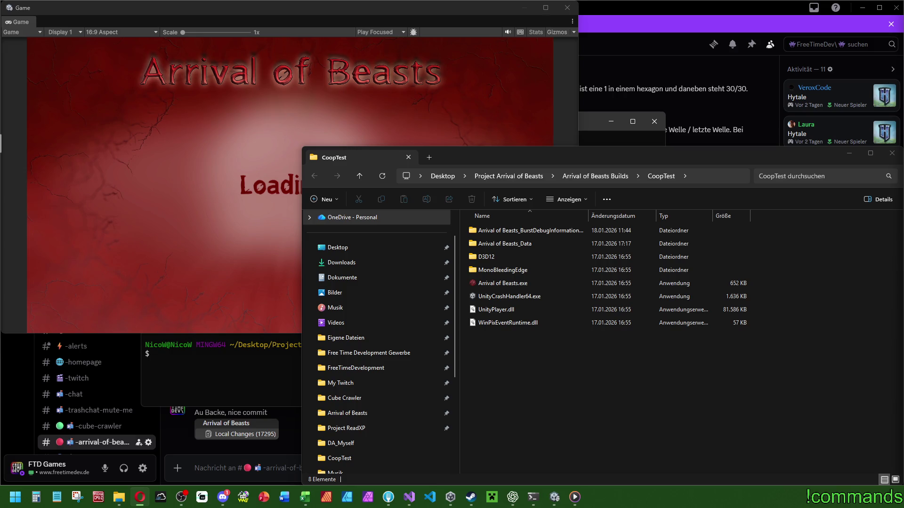
click(526, 284)
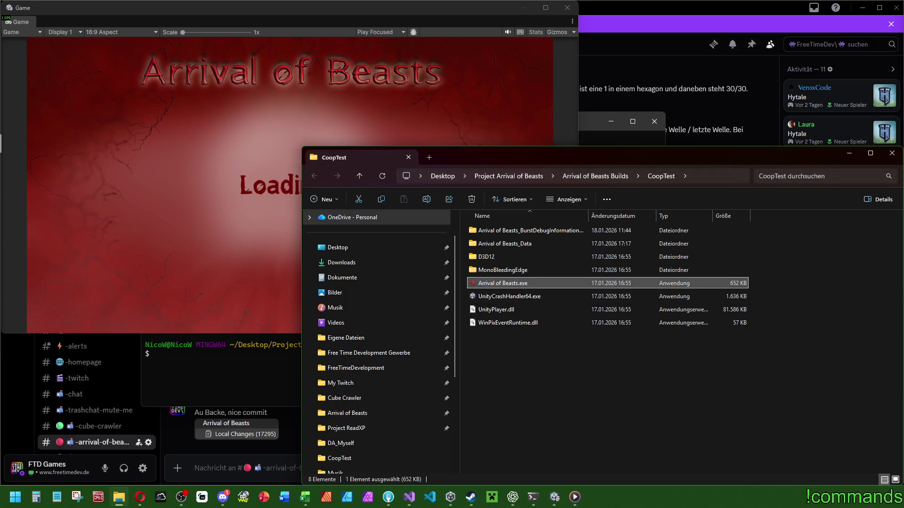
key(Return)
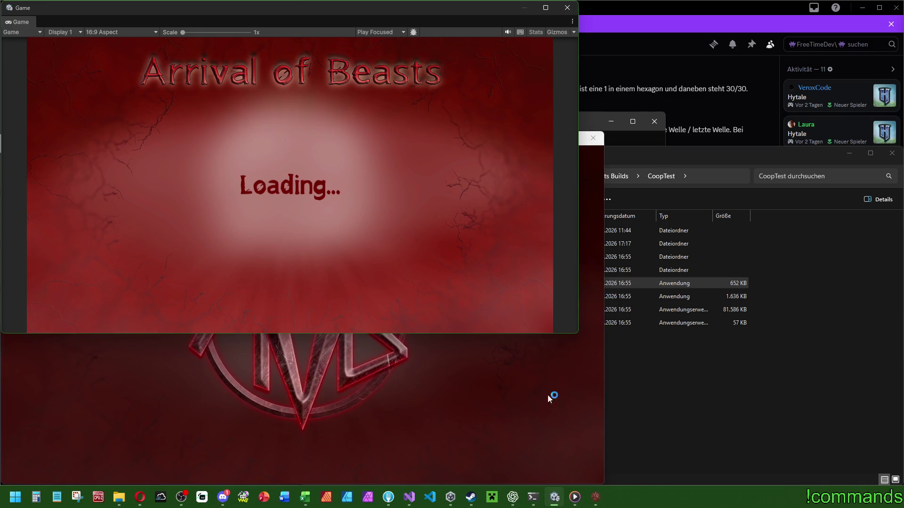